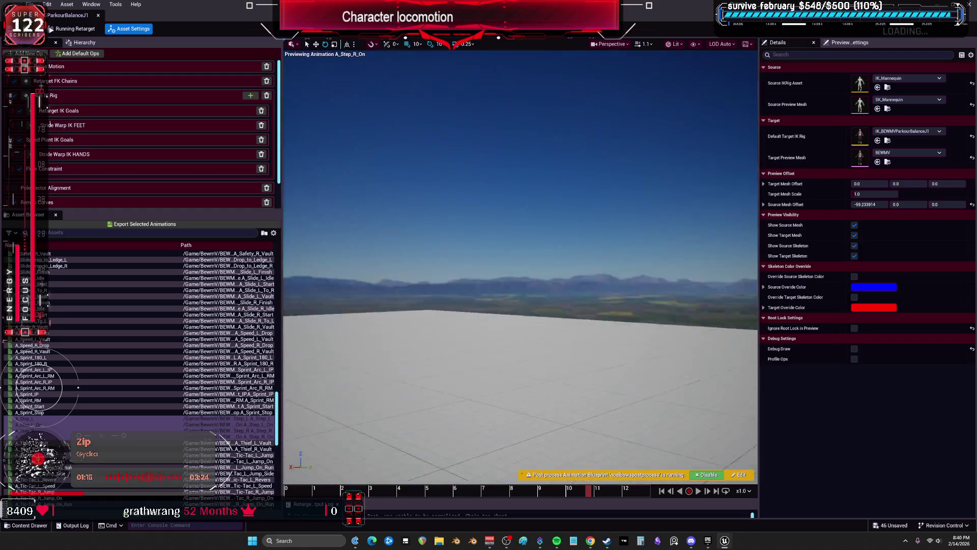
Step: Open the WallValut animations folder in the Content Browser and maximize the IK Retargeter
key(super+Down)
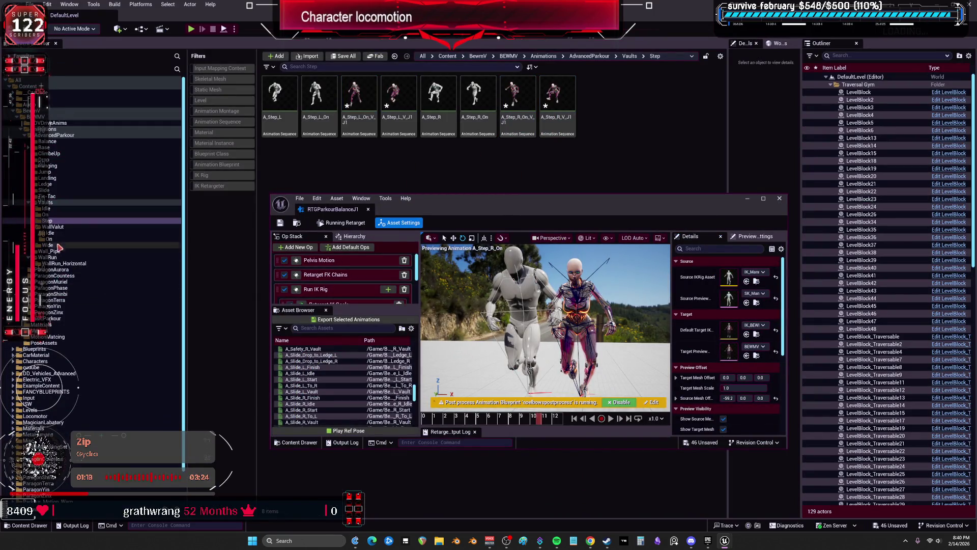
click(53, 227)
drag(484, 208, 479, 246)
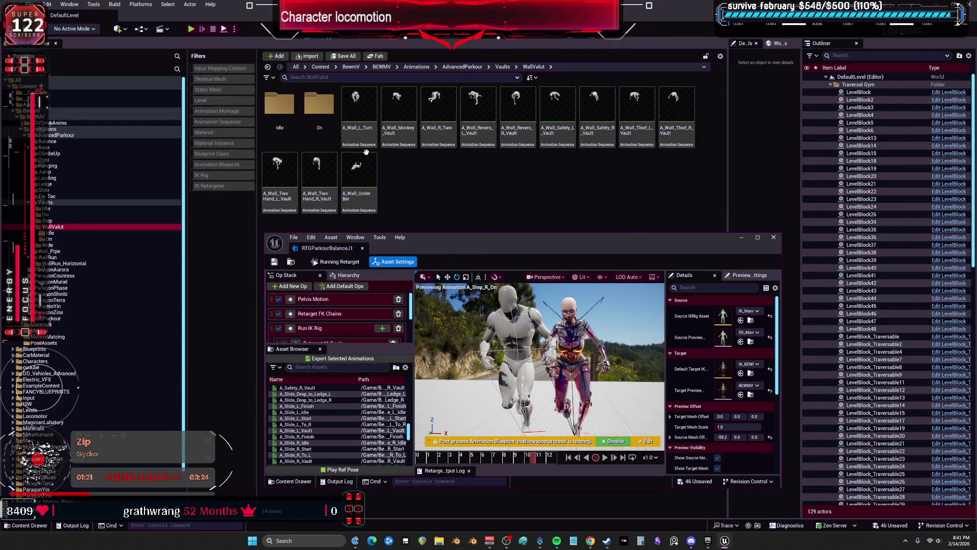
double_click(468, 246)
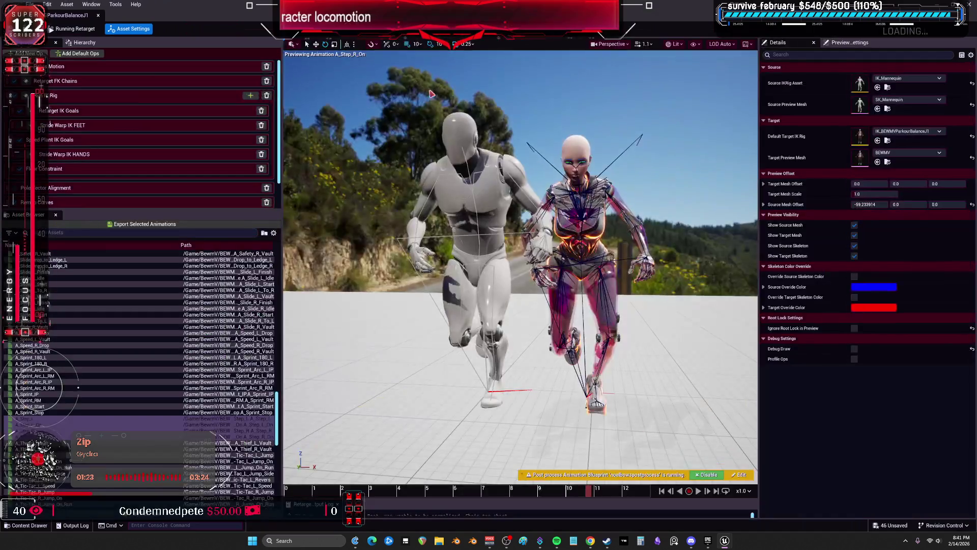
Step: Preview A_Wall_L_Turn retargeted onto the BEWMV character in the Asset Browser
scroll(111, 350, down, 4)
scroll(110, 350, down, 10)
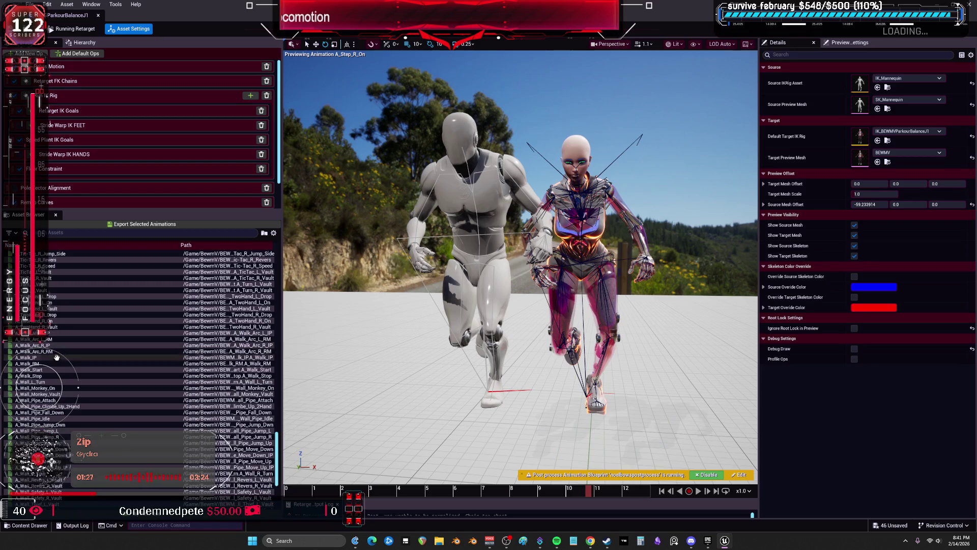
scroll(67, 400, down, 5)
scroll(67, 400, down, 1)
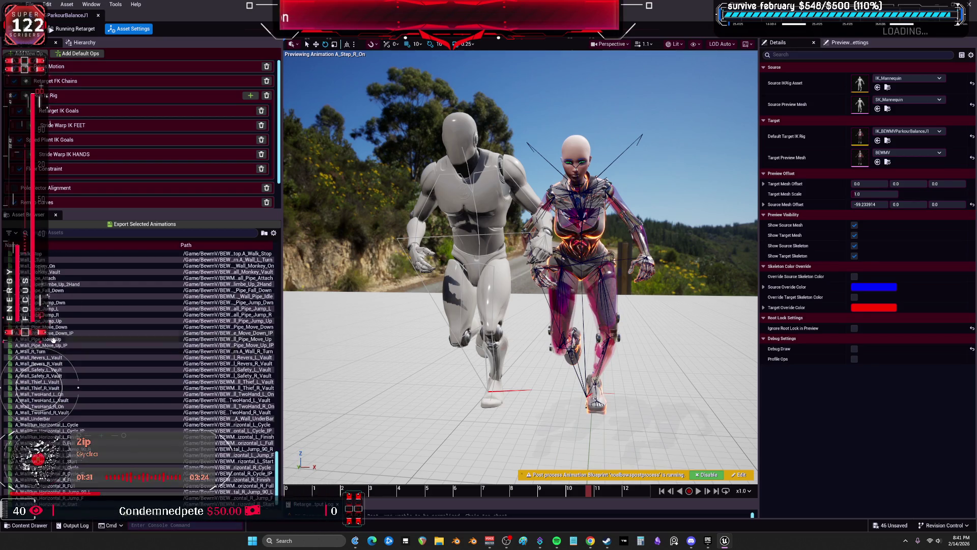
scroll(61, 288, up, 1)
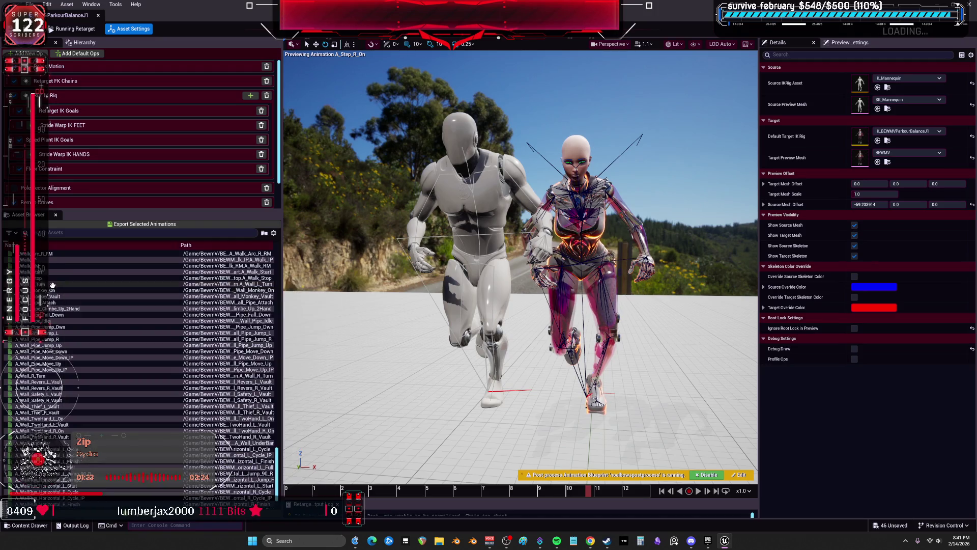
click(56, 284)
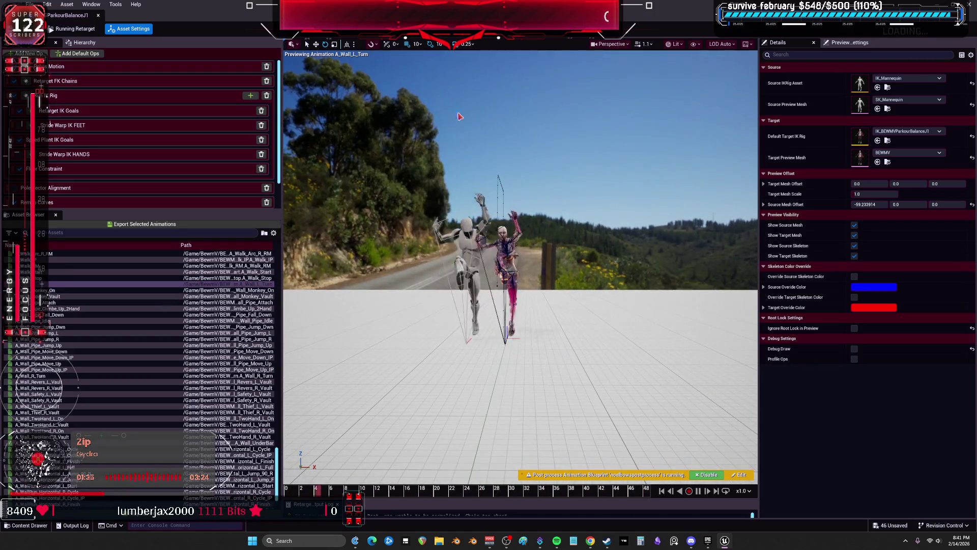
key(super+Down)
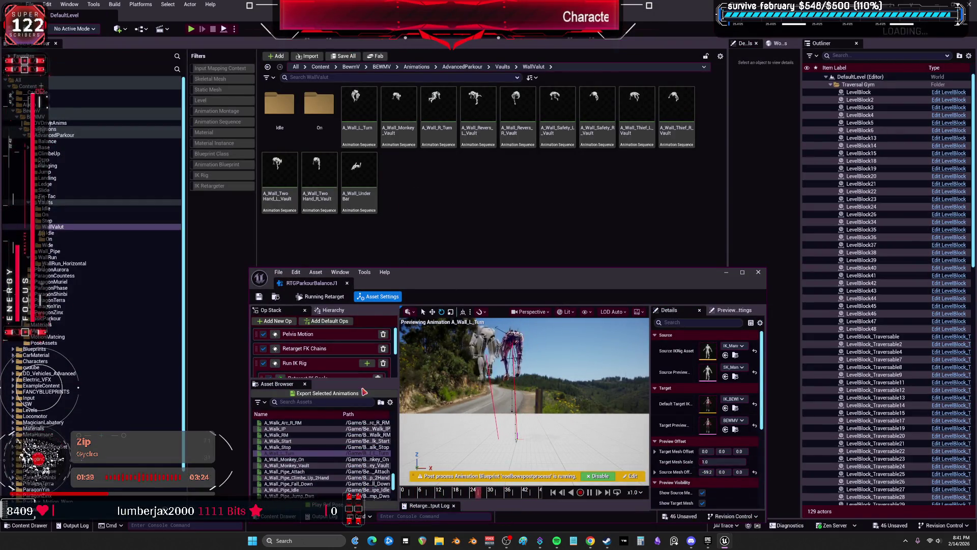
Step: Preview A_Wall_Monkey_On on BEWMV, then show the WallValut/Idle folder's contents
drag(459, 278, 469, 236)
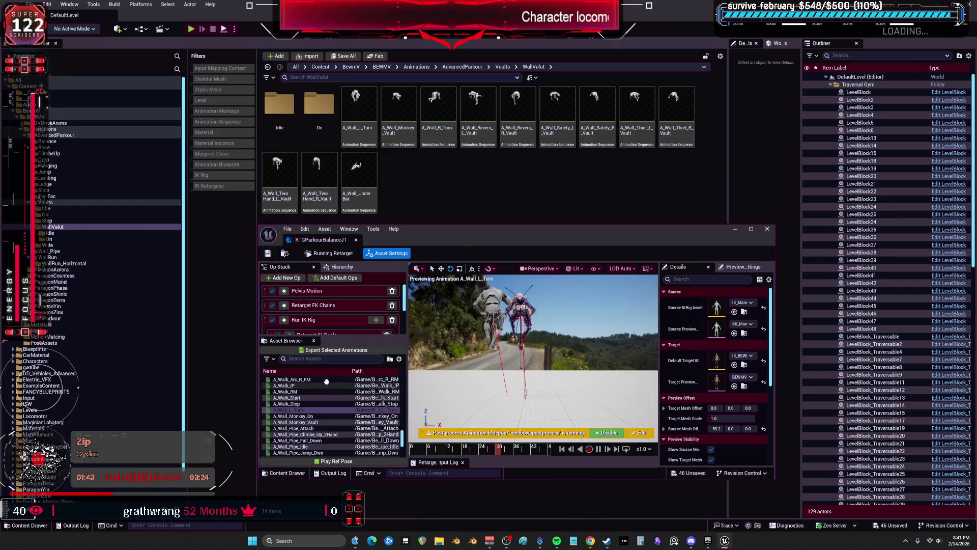
click(307, 415)
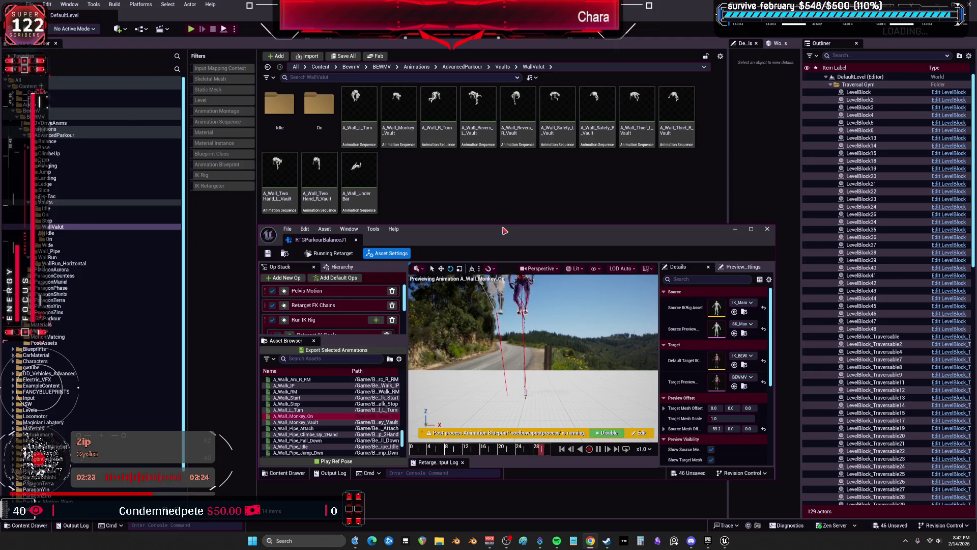
click(51, 233)
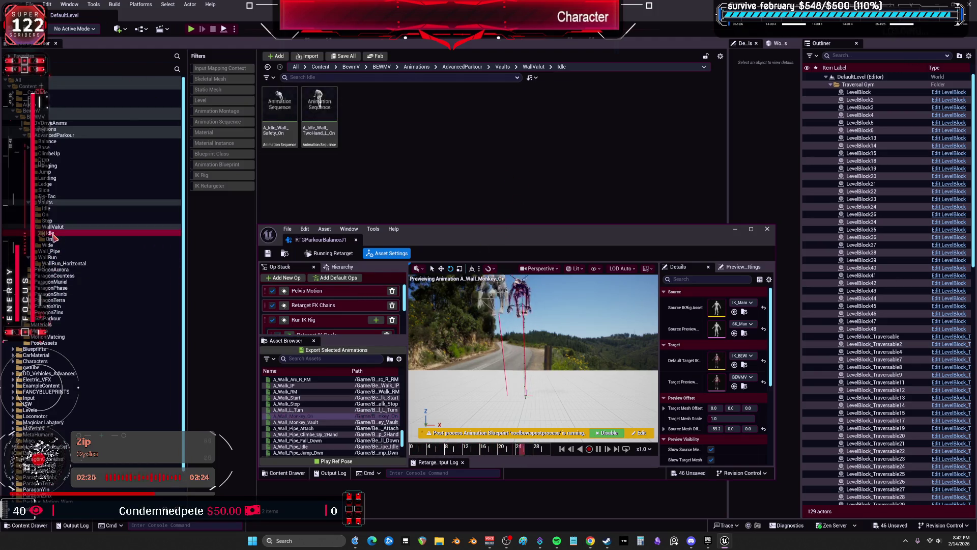
Step: Preview A_Idle_Wall_Safety_On paused at a mid-vault pose, then open Export Selected Animations
double_click(444, 237)
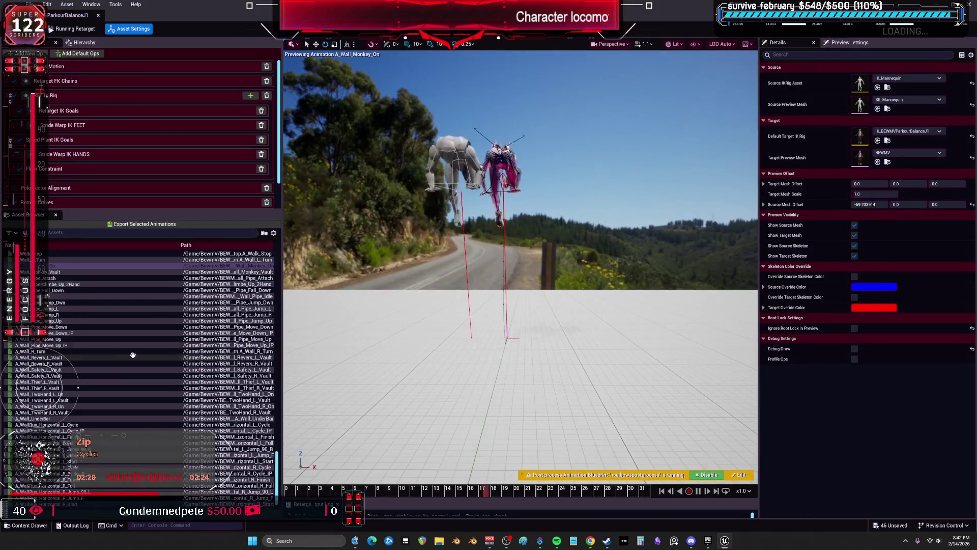
scroll(112, 367, up, 15)
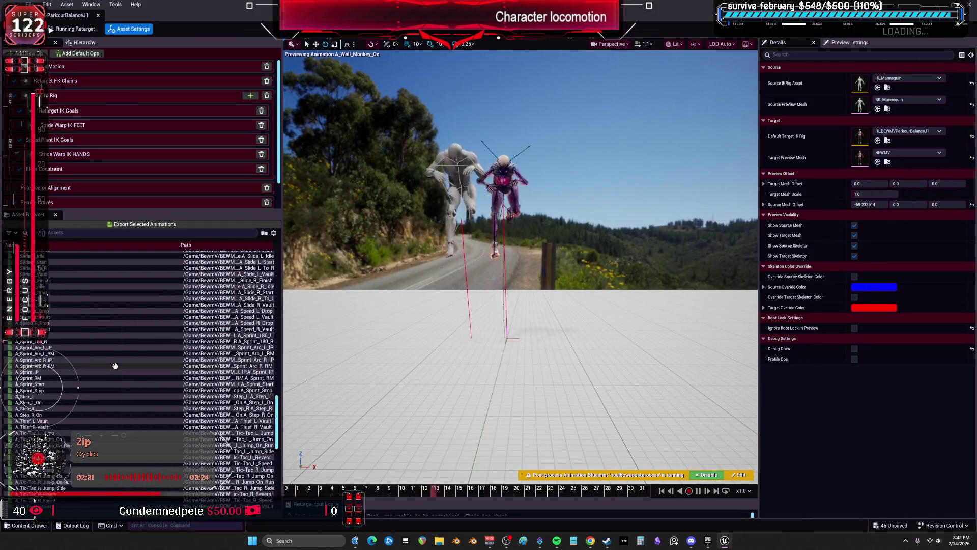
scroll(114, 366, up, 10)
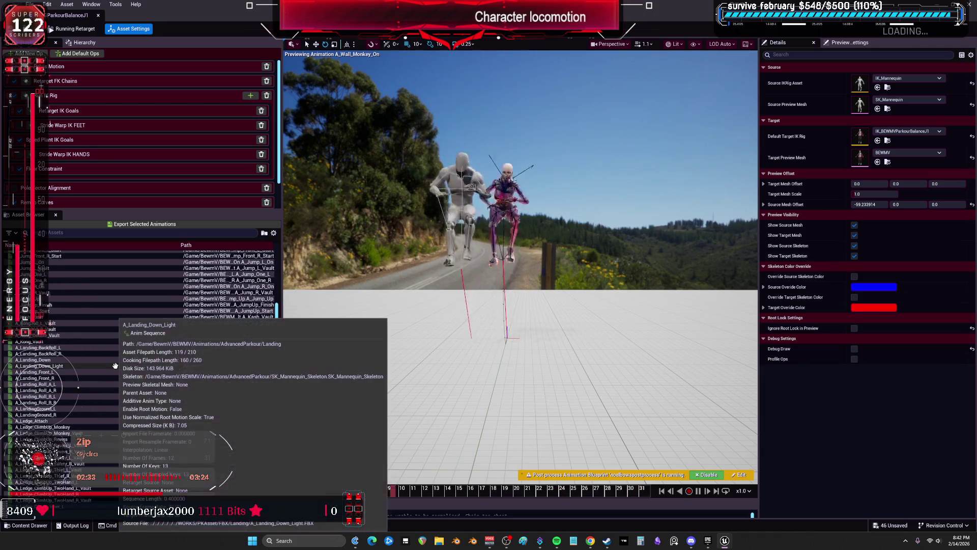
scroll(113, 364, up, 3)
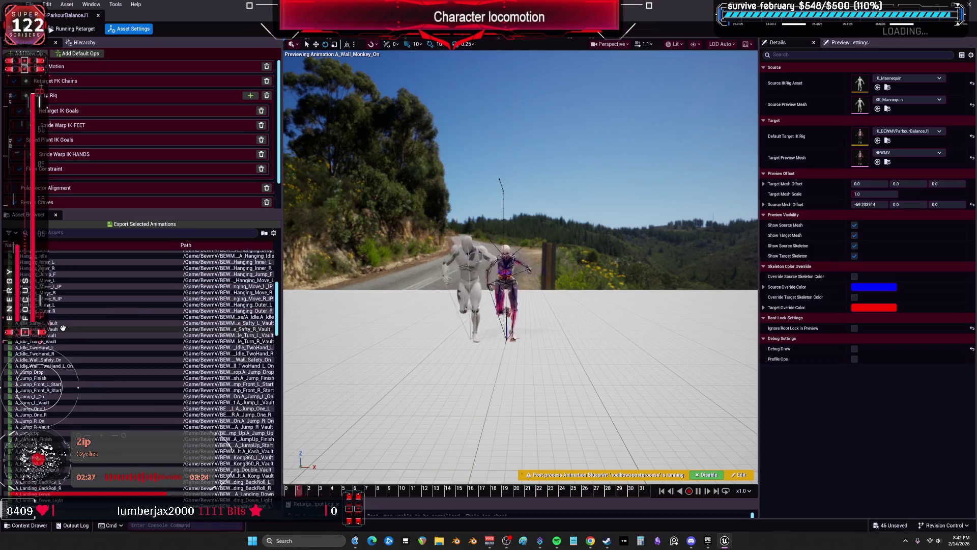
click(38, 360)
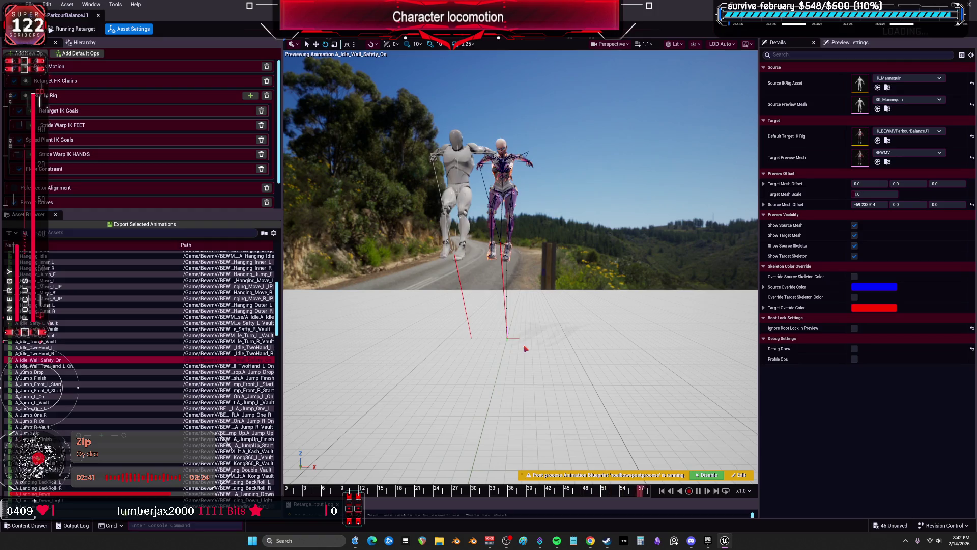
click(335, 490)
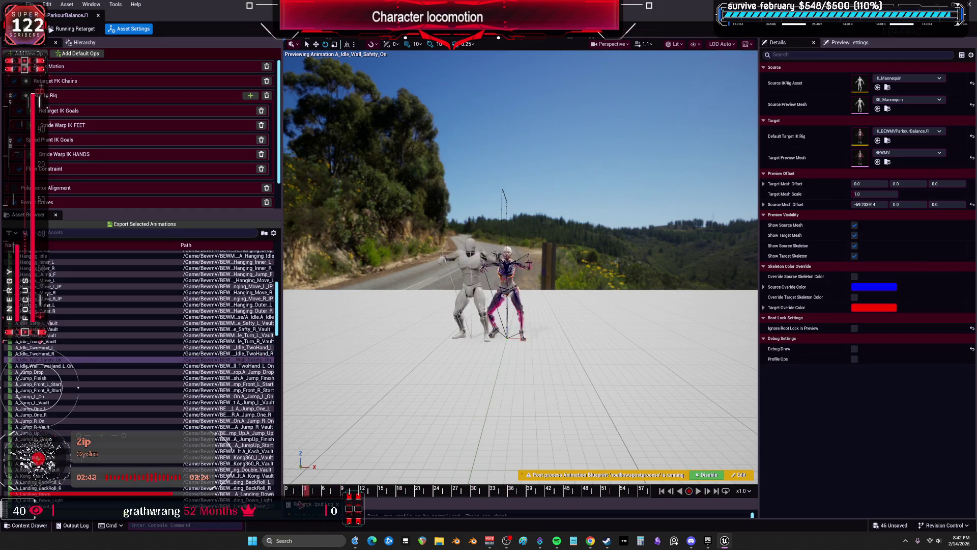
mouse_move(376, 491)
mouse_down()
mouse_move(463, 491)
mouse_move(326, 490)
mouse_move(648, 490)
mouse_up()
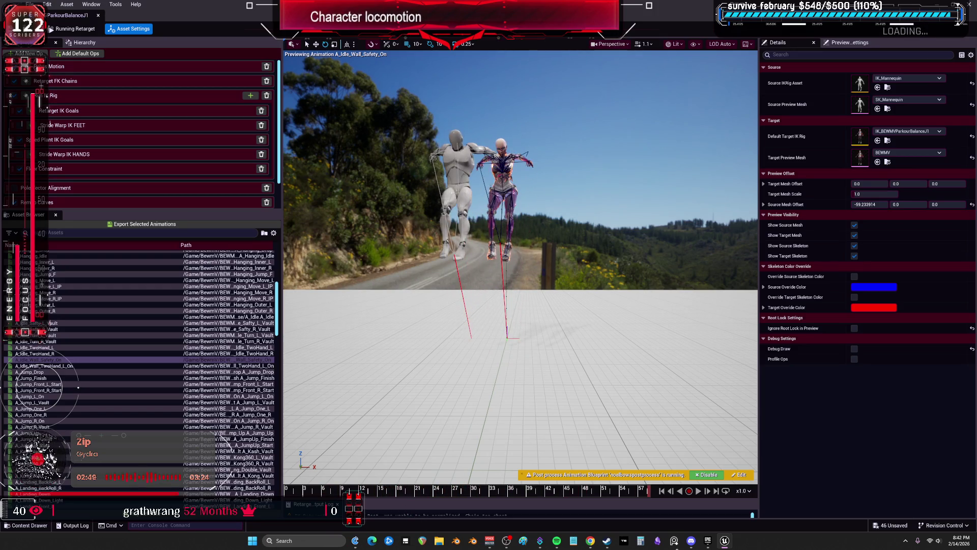
click(194, 225)
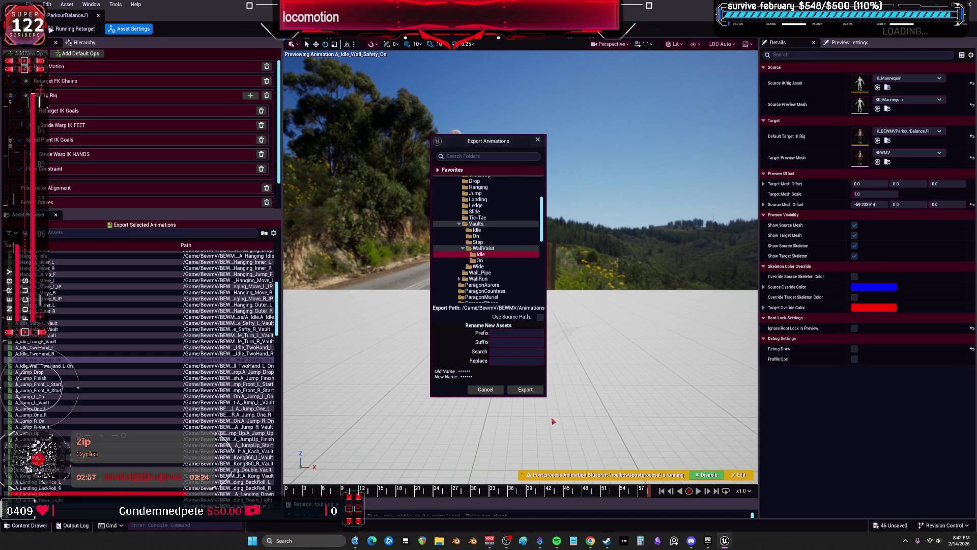
Step: Cancel that export and select both A_Idle_Wall_TwoHand_L_On and A_Idle_Wall_Safety_On
click(485, 390)
drag(485, 14, 485, 245)
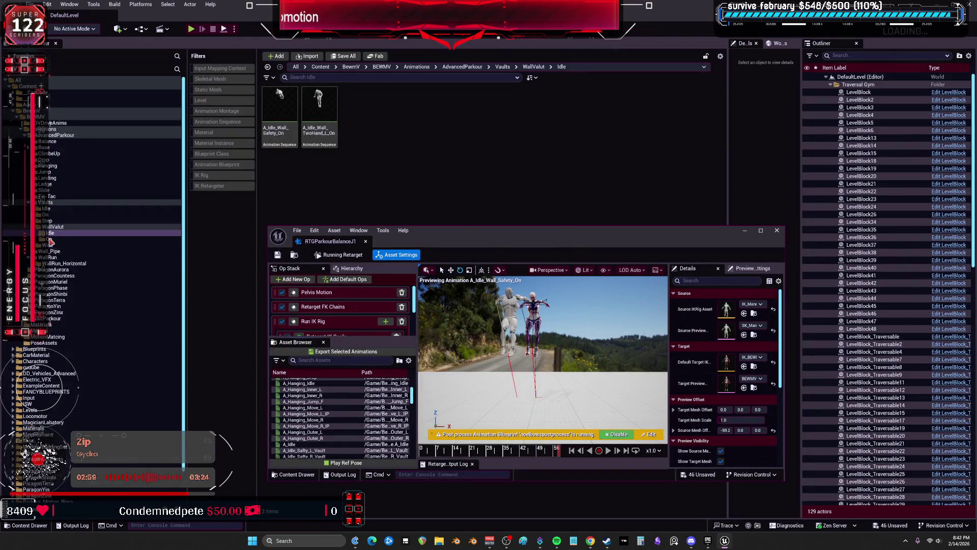
double_click(454, 239)
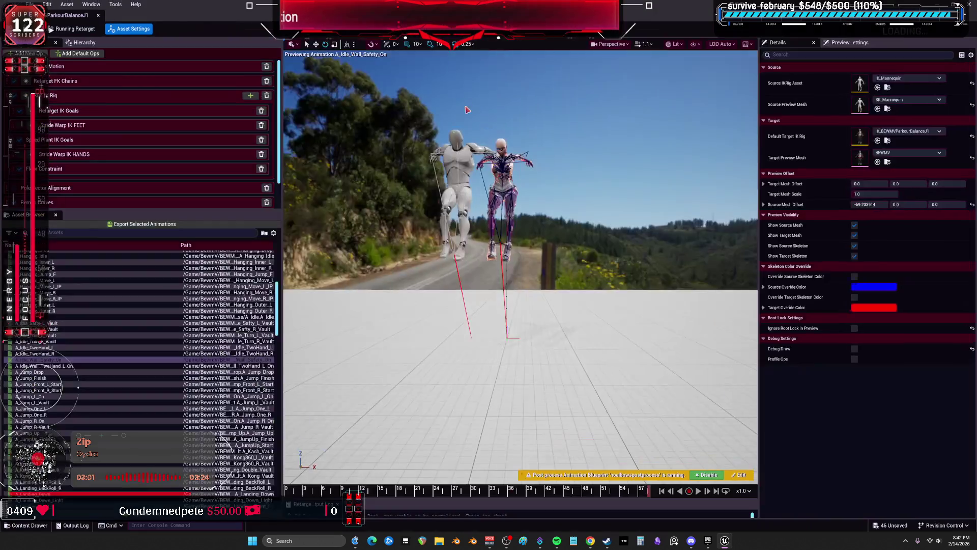
click(76, 365)
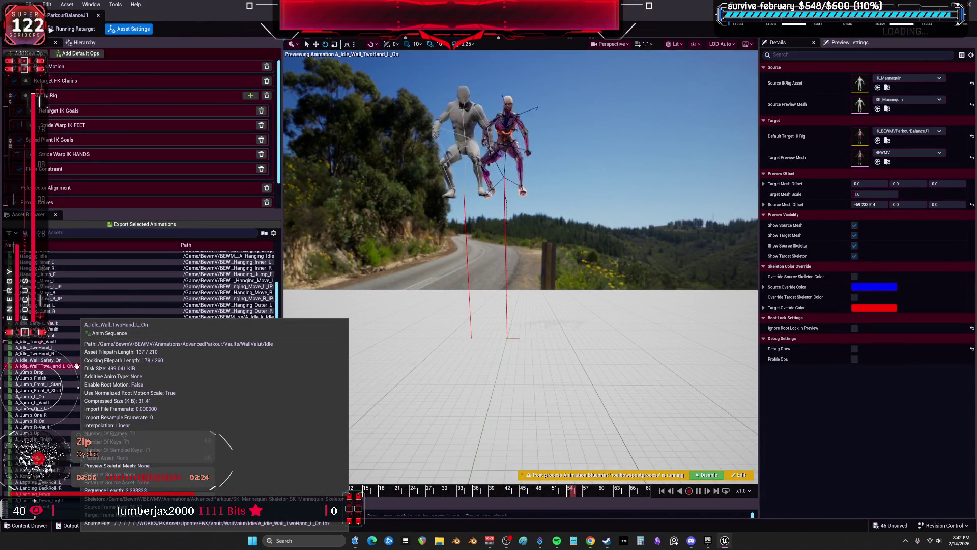
ctrl+click(39, 359)
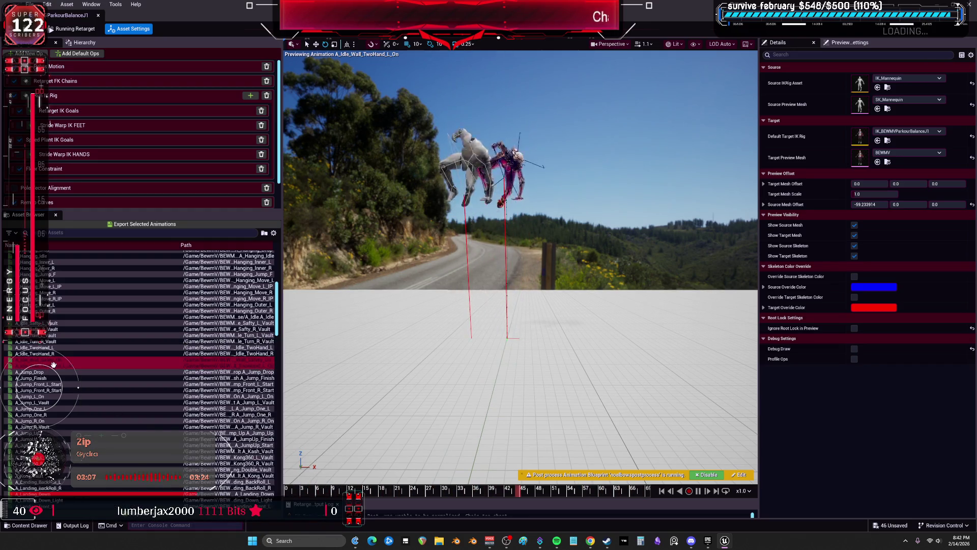
Step: Export both idle animations into Vaults/WallValut/Idle with the suffix _W_J1
click(142, 224)
click(463, 248)
click(479, 255)
click(509, 342)
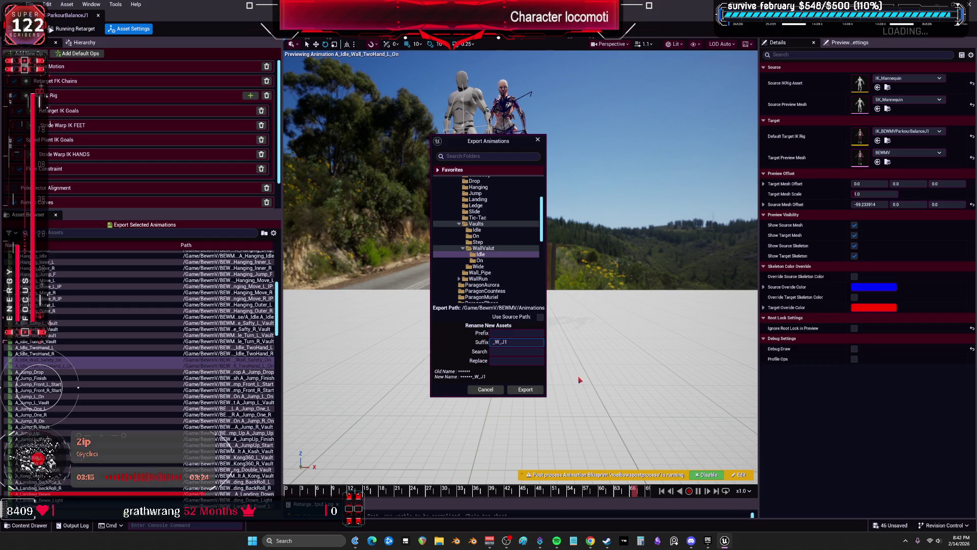
click(538, 389)
click(558, 303)
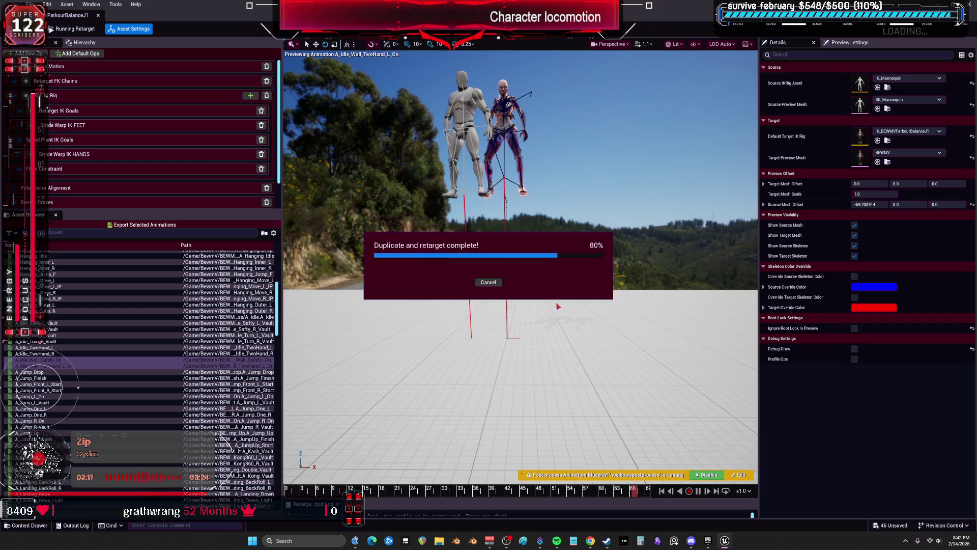
key(super+Down)
click(57, 238)
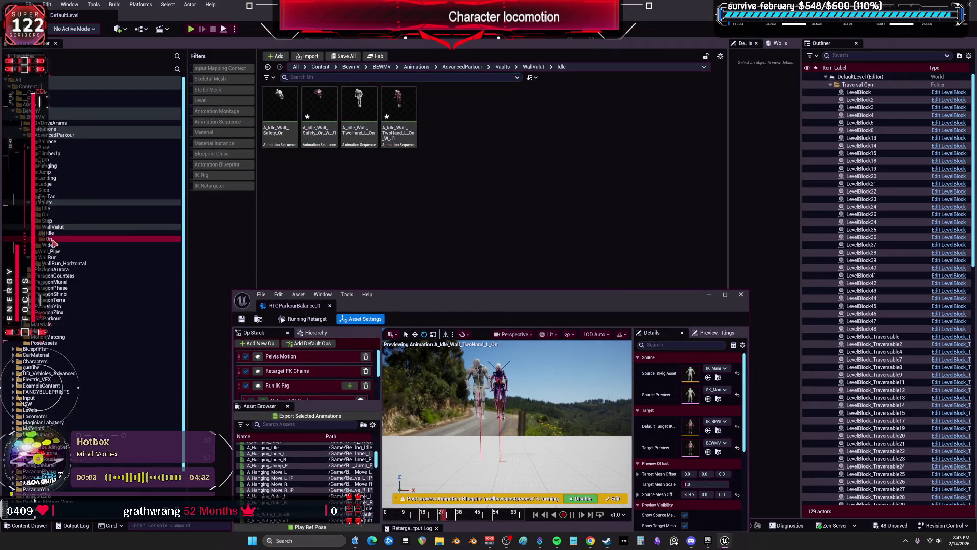
Step: Maximize the retargeter and preview A_Wall_Monkey_On on Manny and BEWMV
drag(407, 296, 405, 216)
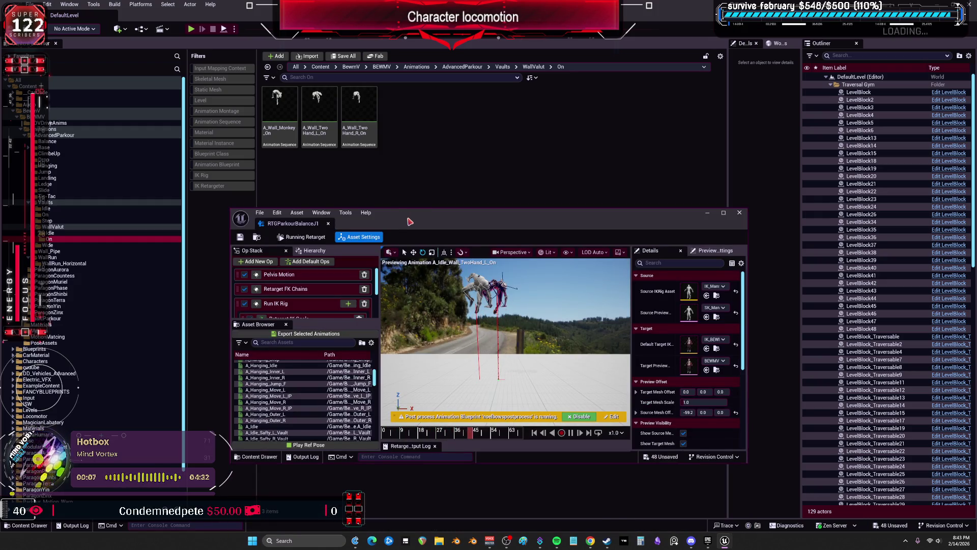
double_click(409, 222)
scroll(50, 388, down, 10)
scroll(71, 397, down, 10)
scroll(61, 404, down, 3)
click(50, 341)
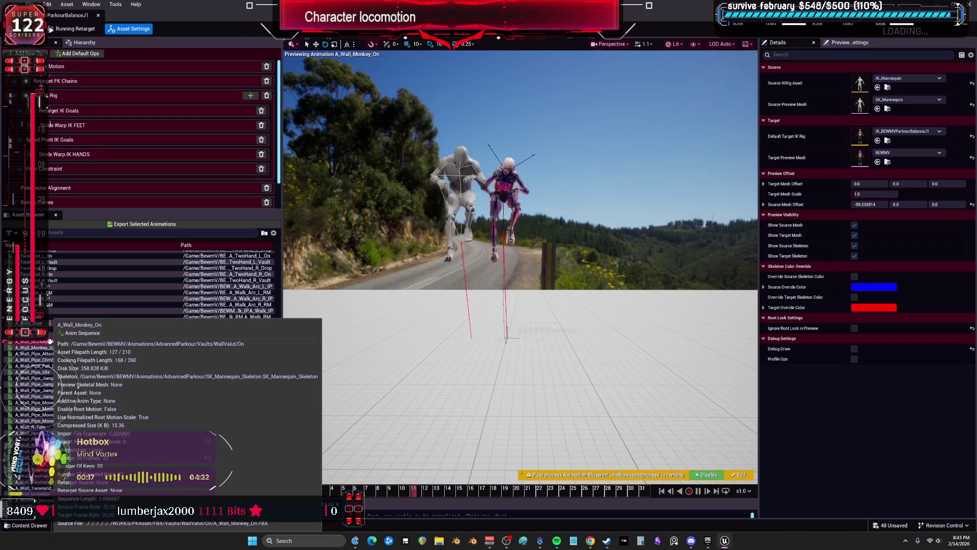
Step: Re-maximize the retargeter and orbit the preview camera around both characters
key(ctrl+b)
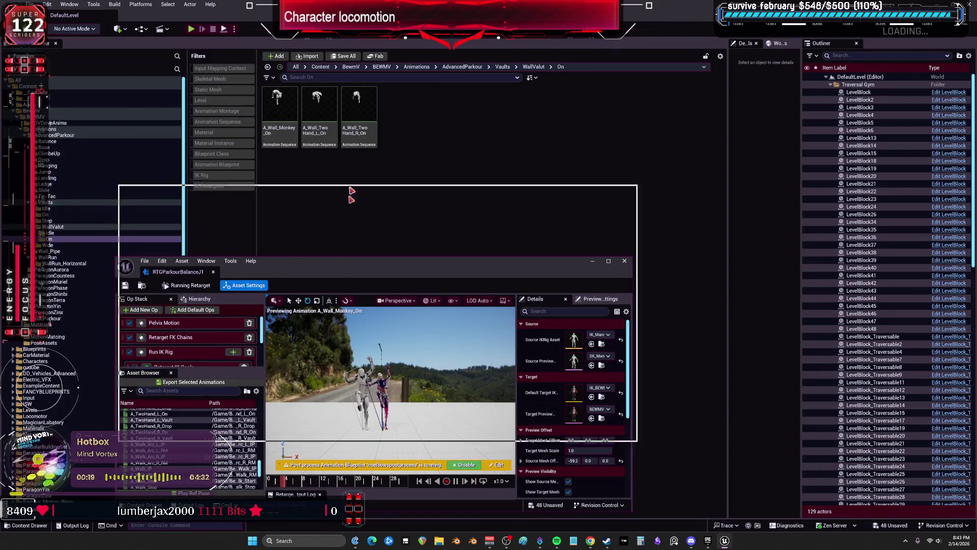
double_click(348, 235)
drag(338, 11, 337, 228)
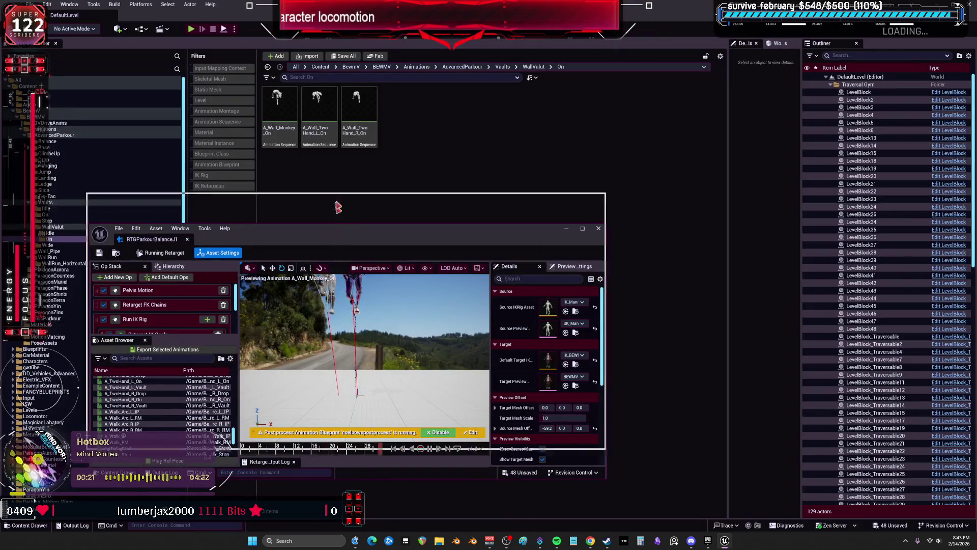
double_click(338, 228)
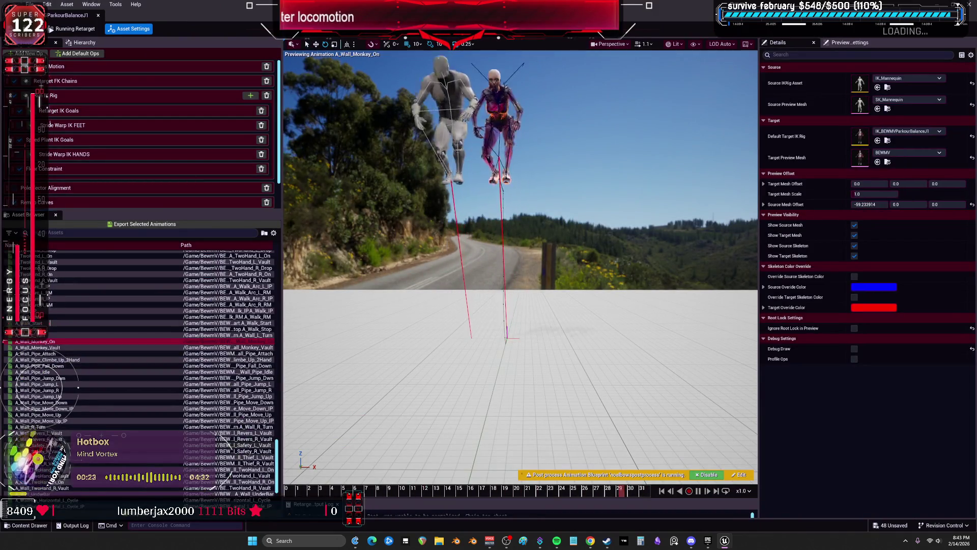
scroll(143, 356, down, 2)
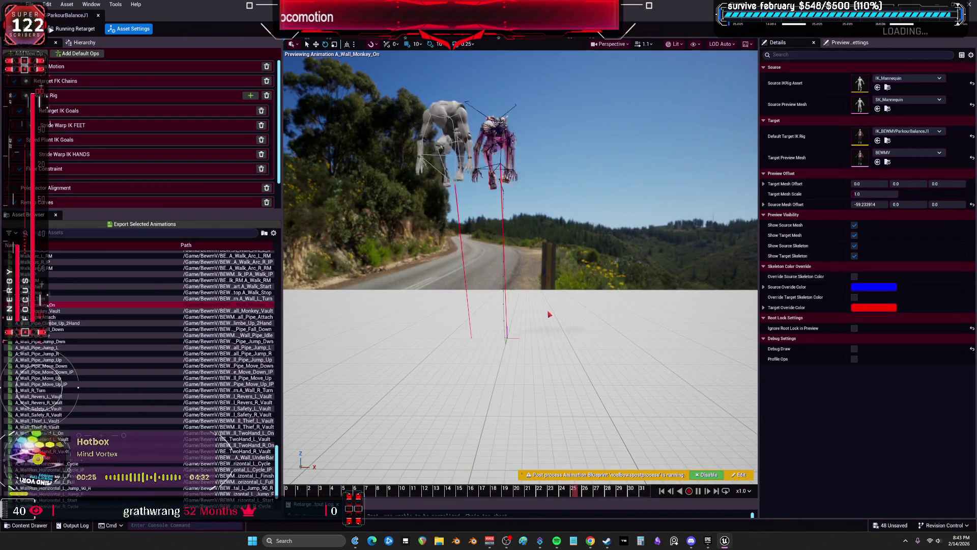
mouse_move(547, 297)
mouse_down()
mouse_move(534, 299)
mouse_move(547, 297)
mouse_up()
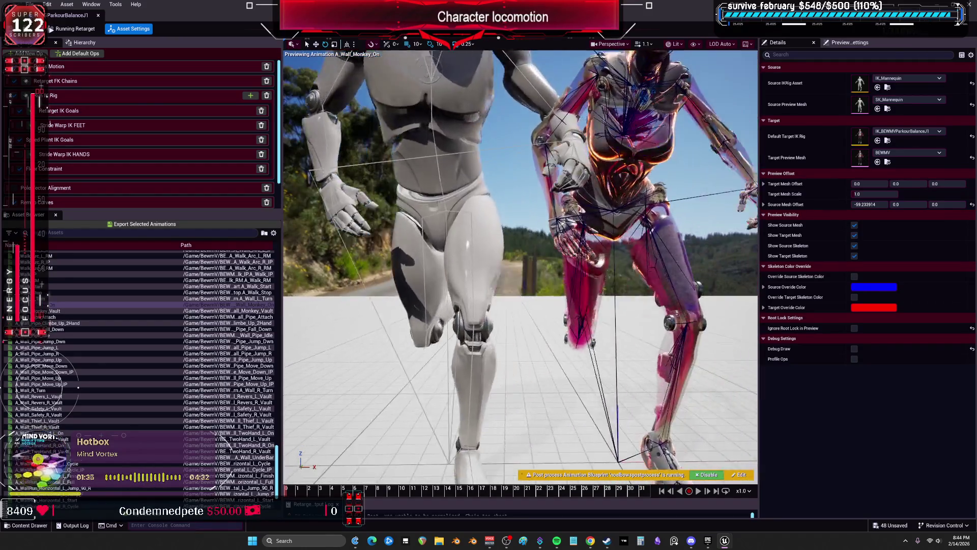
drag(422, 18, 437, 214)
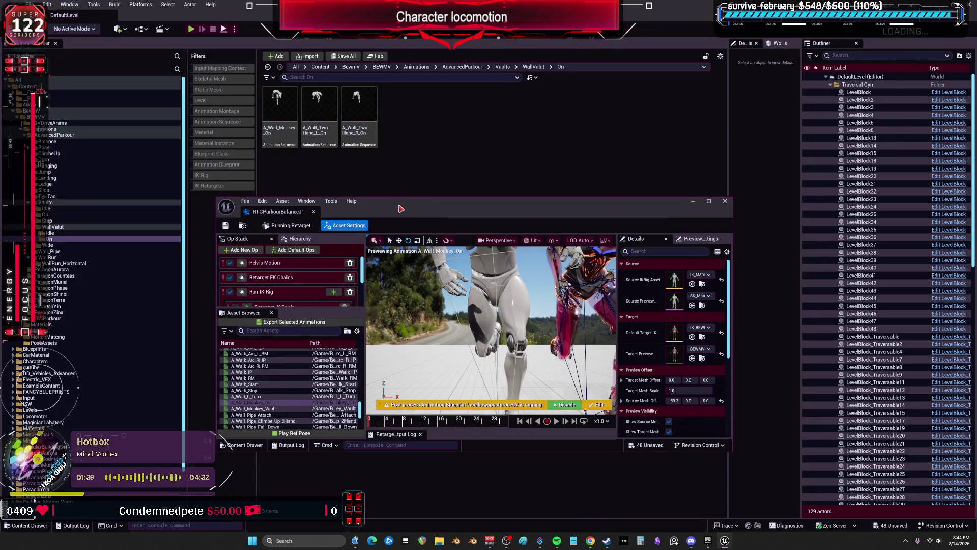
Step: Add A_Wall_TwoHand_L_On and A_Wall_TwoHand_R_On to A_Wall_Monkey_On and open their export options
double_click(410, 205)
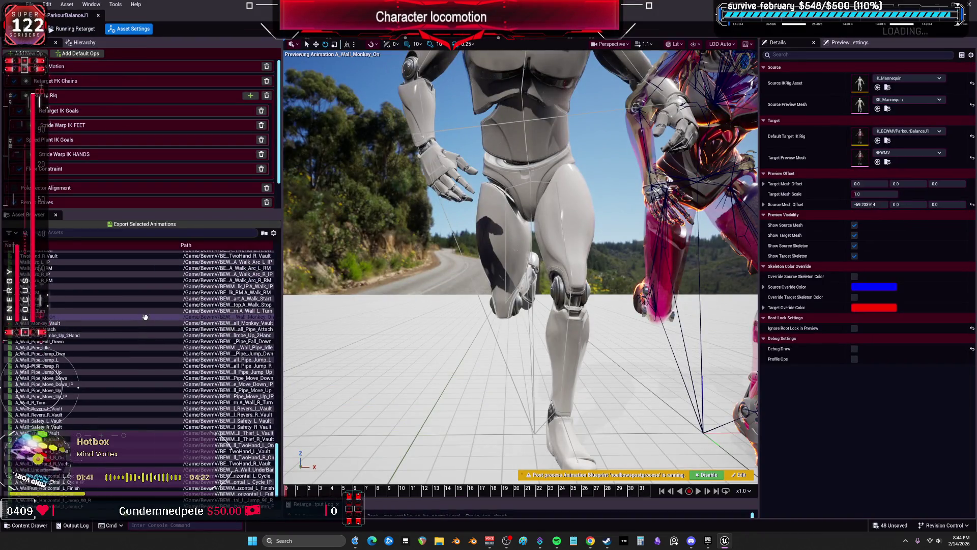
scroll(87, 395, down, 3)
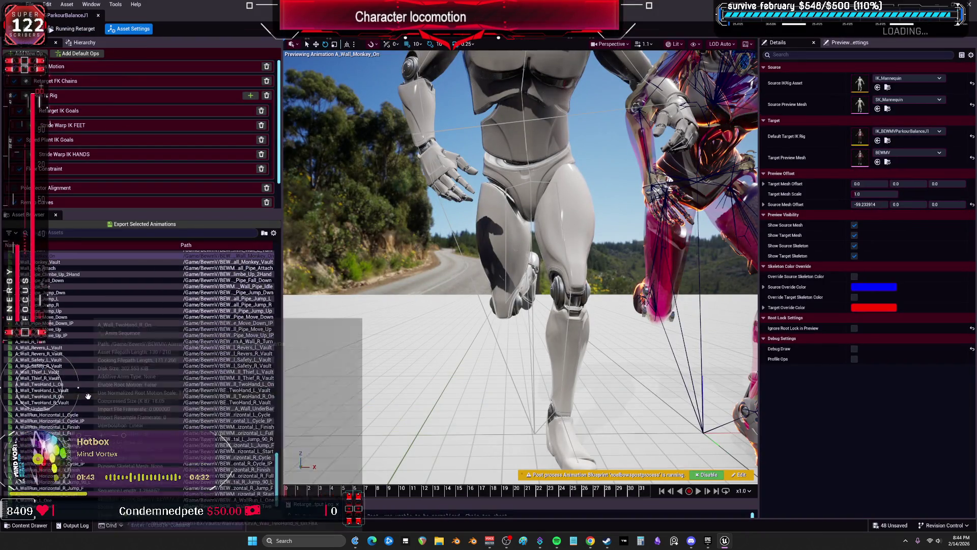
click(76, 384)
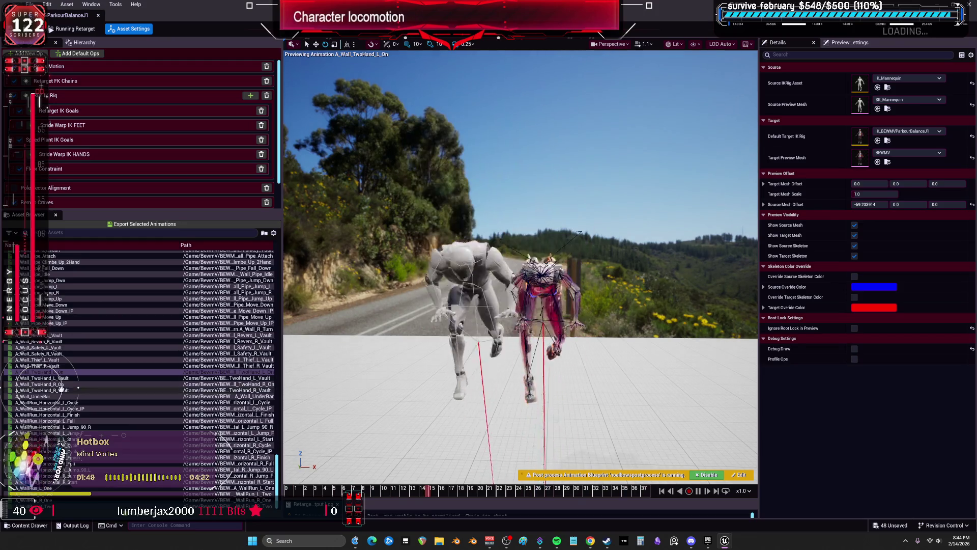
click(70, 383)
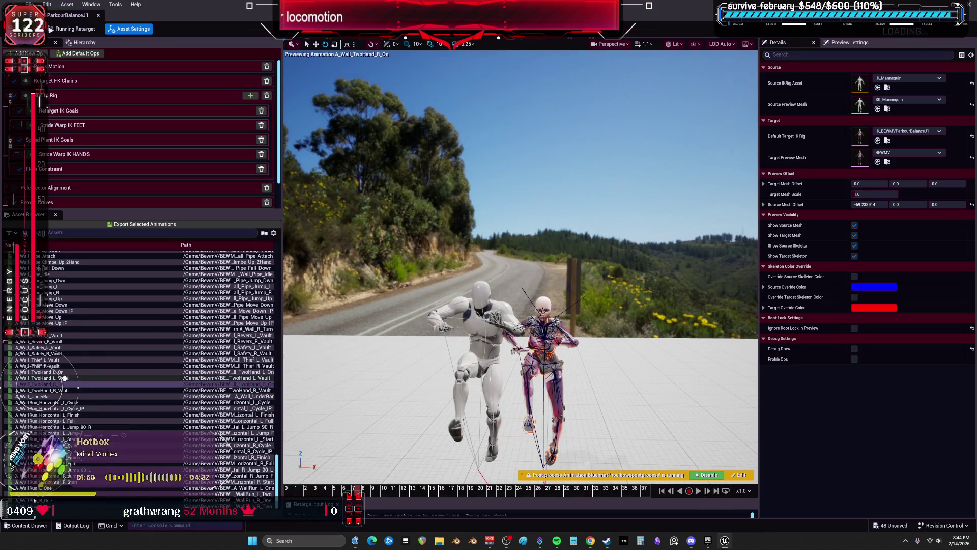
scroll(63, 311, up, 3)
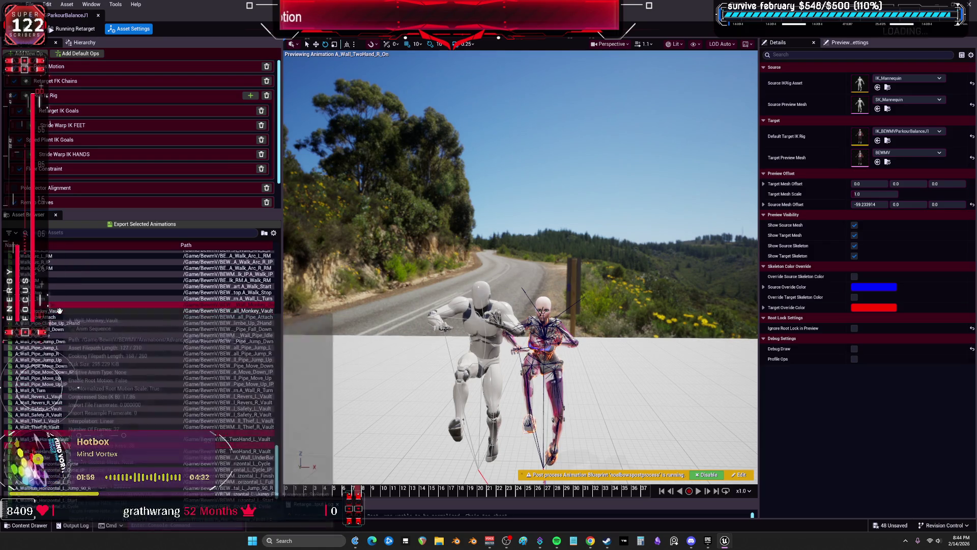
click(173, 225)
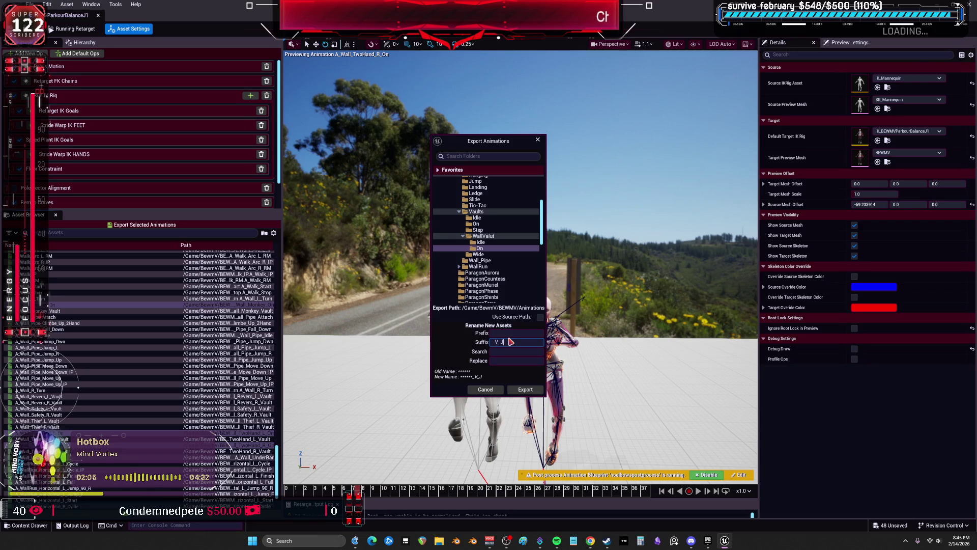
Step: Export the three On animations into WallValut/On with the _V_J1 suffix
click(540, 388)
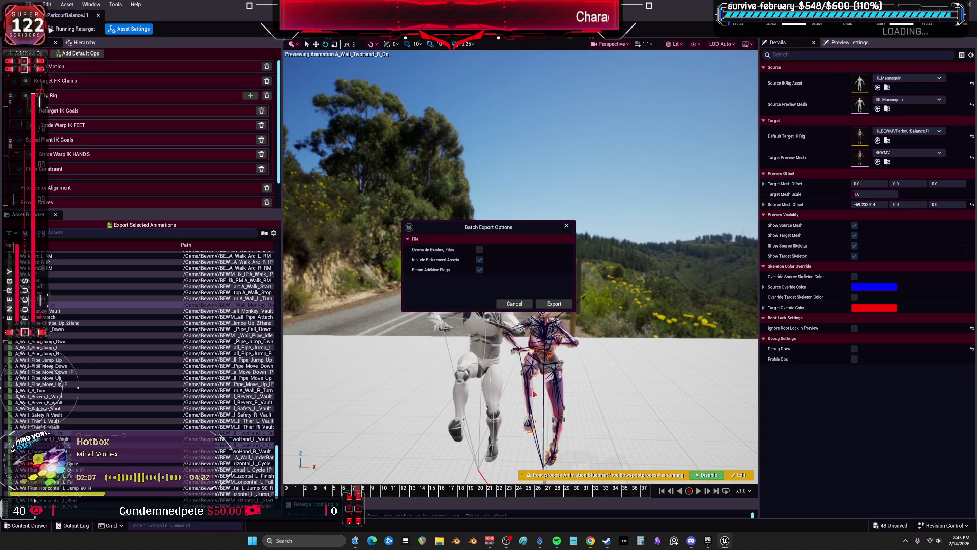
click(557, 306)
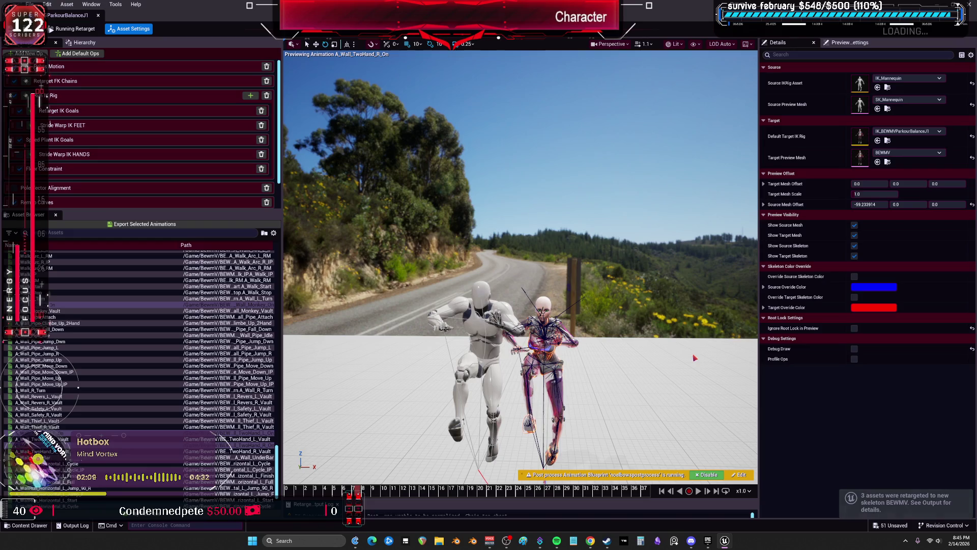
drag(557, 5, 557, 279)
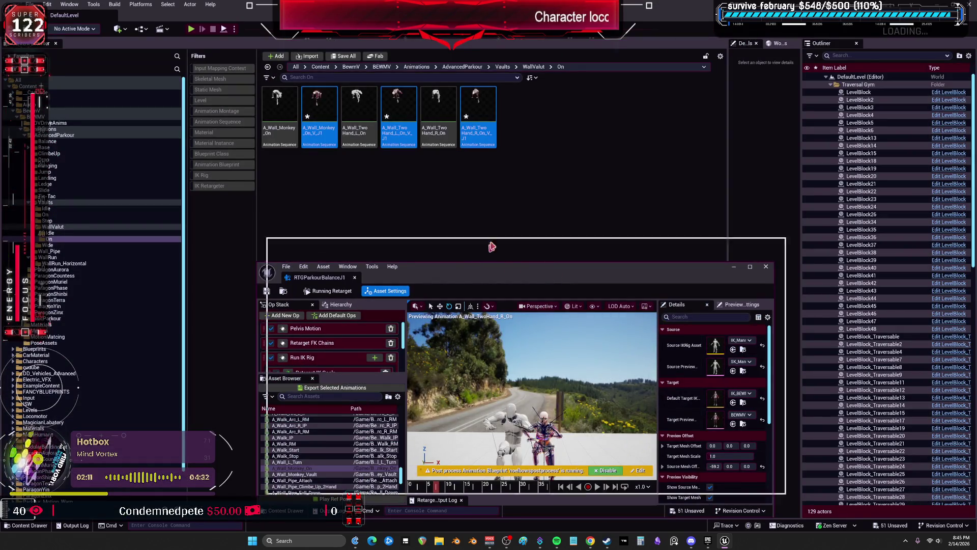
Step: Browse the nine Vaults/Wide animations, checking A_Kash_Vault and A_Kong360_L_Vault, then re-maximize the retargeter
drag(479, 267, 515, 202)
click(58, 245)
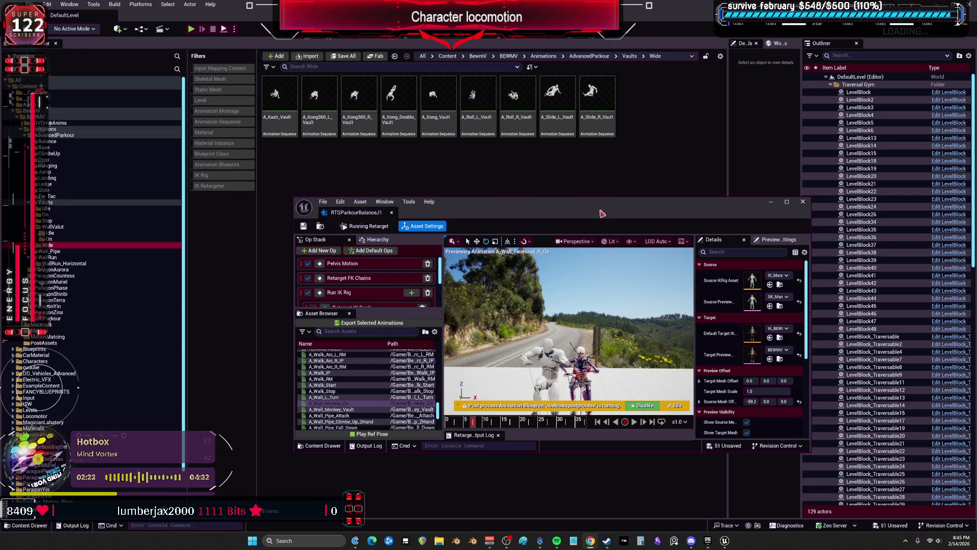
click(280, 130)
click(322, 117)
click(284, 131)
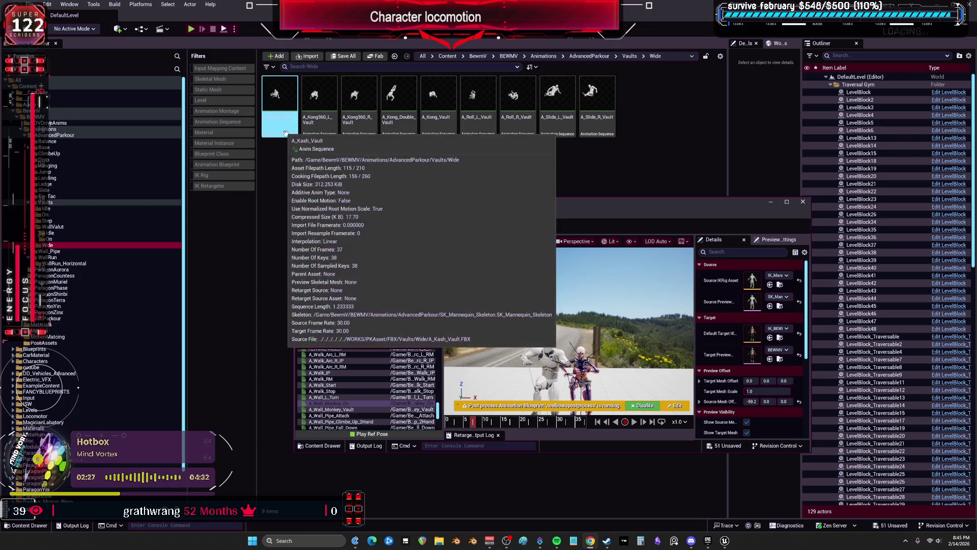
click(492, 203)
double_click(492, 202)
scroll(280, 326, up, 10)
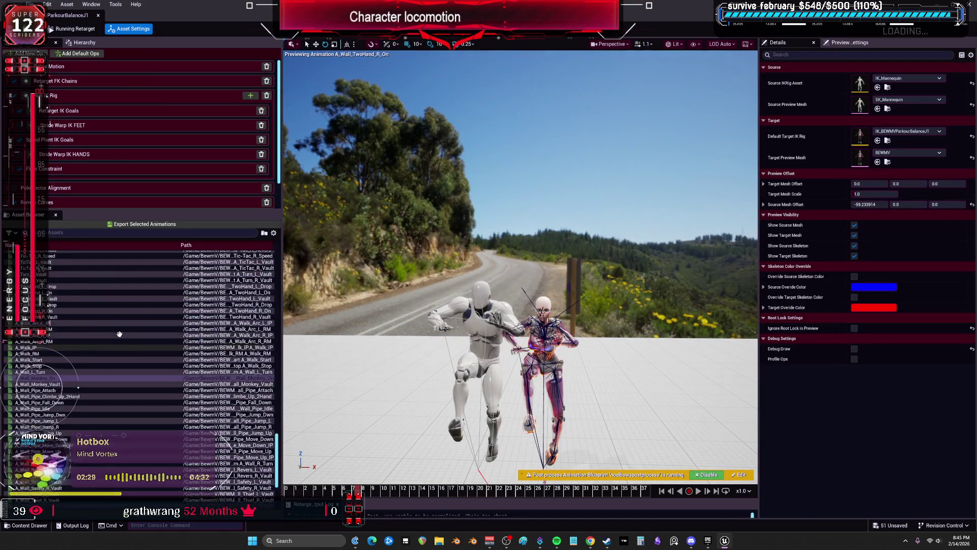
drag(280, 326, 280, 284)
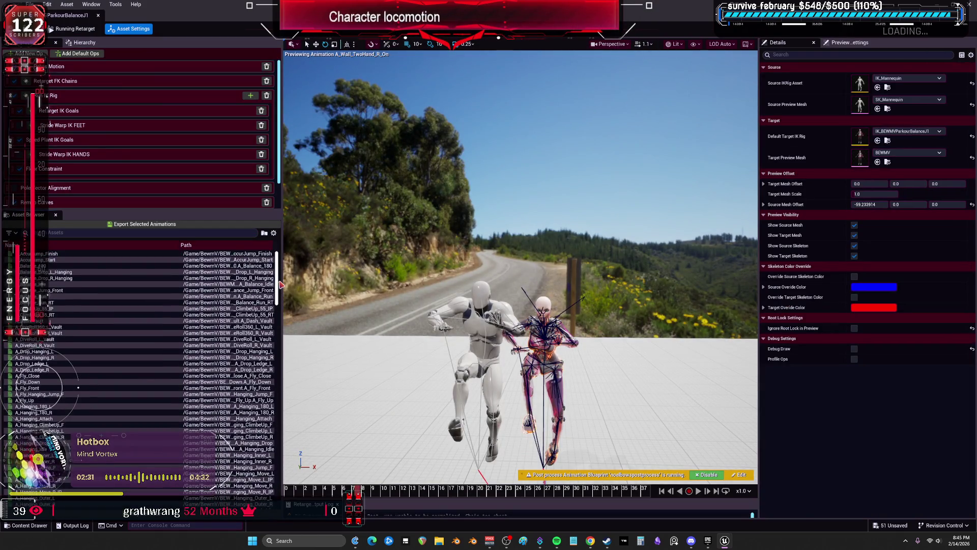
Step: Preview A_Kash_Vault on BEWMV, orbiting the camera and scrubbing back to around frame 20
scroll(76, 323, down, 3)
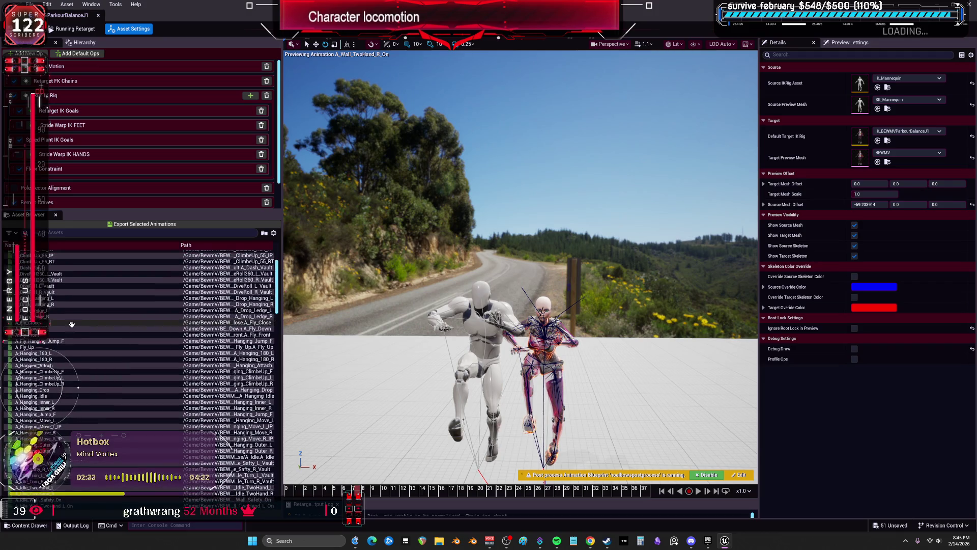
scroll(56, 392, down, 6)
scroll(56, 392, down, 5)
click(51, 376)
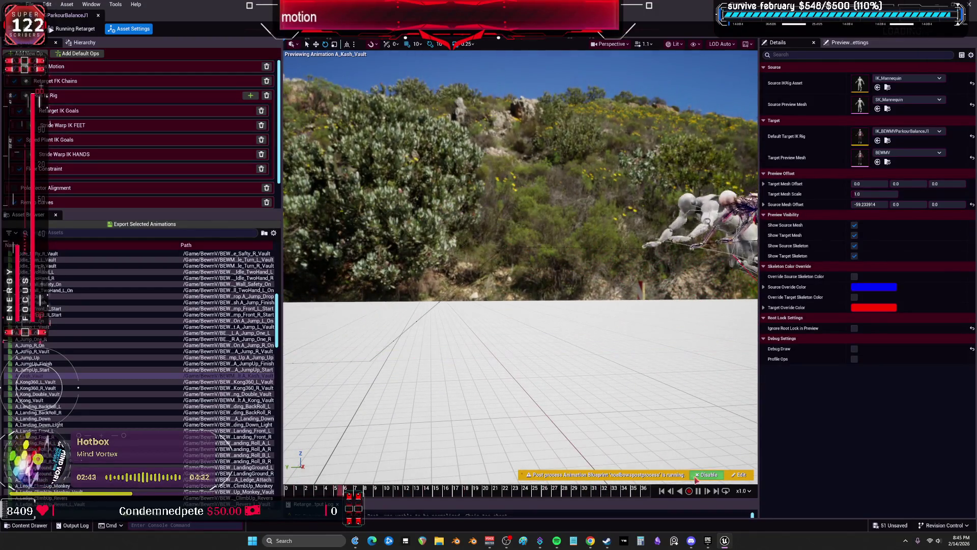
drag(614, 398, 631, 395)
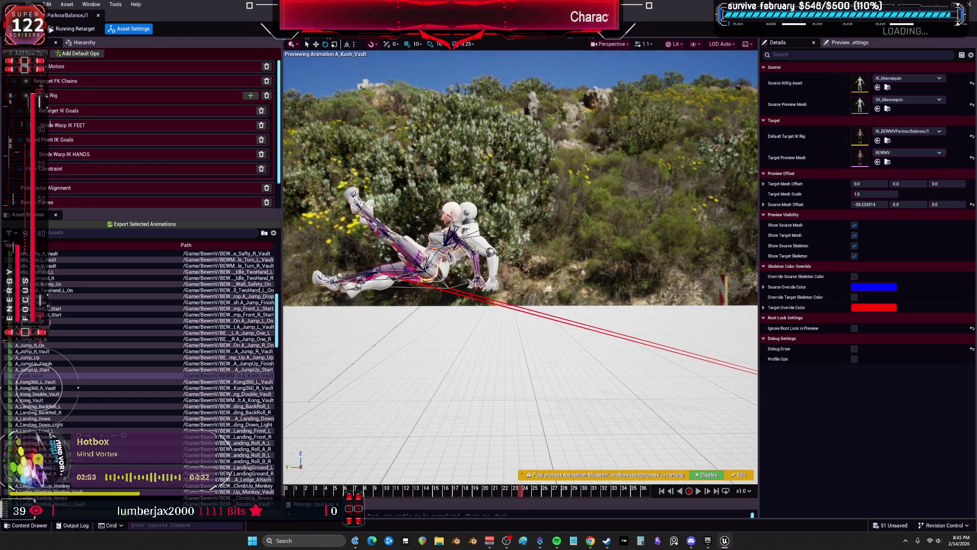
drag(523, 501, 346, 493)
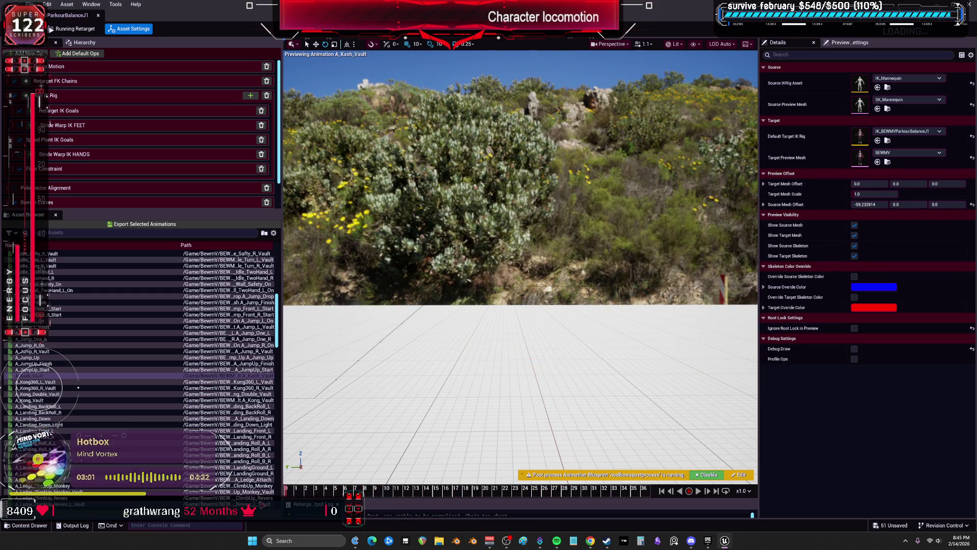
key(super+Down)
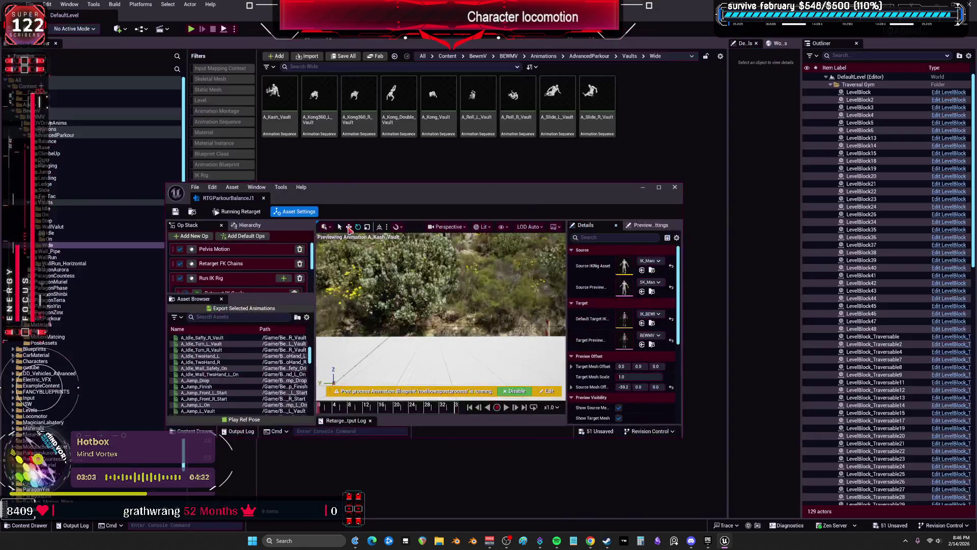
double_click(347, 201)
Step: Export A_Kash_Vault into Vaults/Wide as A_Kash_Vault_V_J1
click(144, 224)
click(478, 248)
click(505, 333)
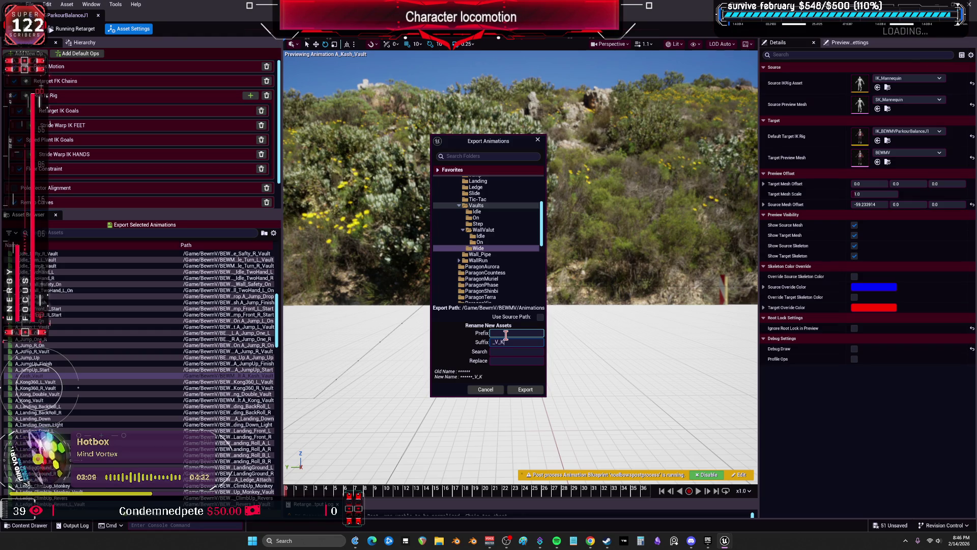
click(528, 389)
click(555, 306)
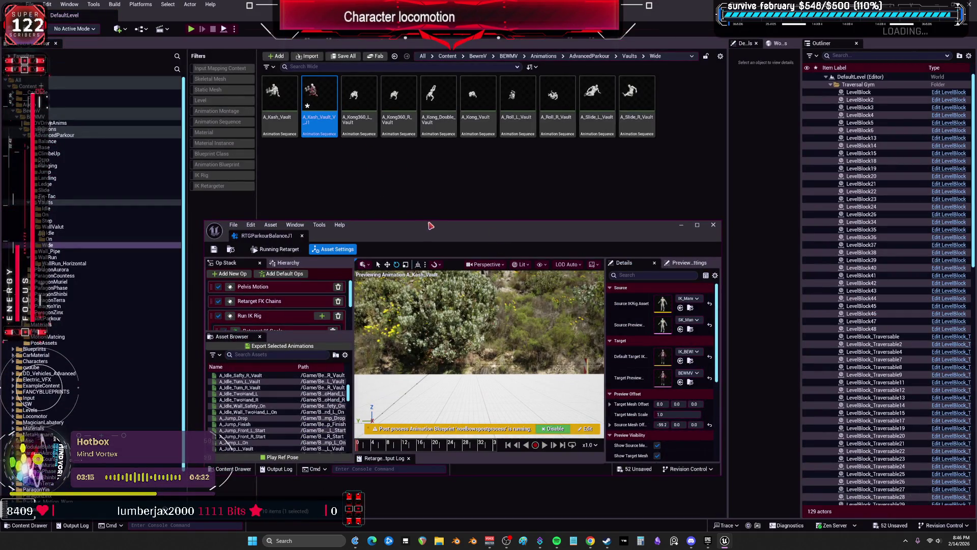
double_click(430, 225)
click(38, 382)
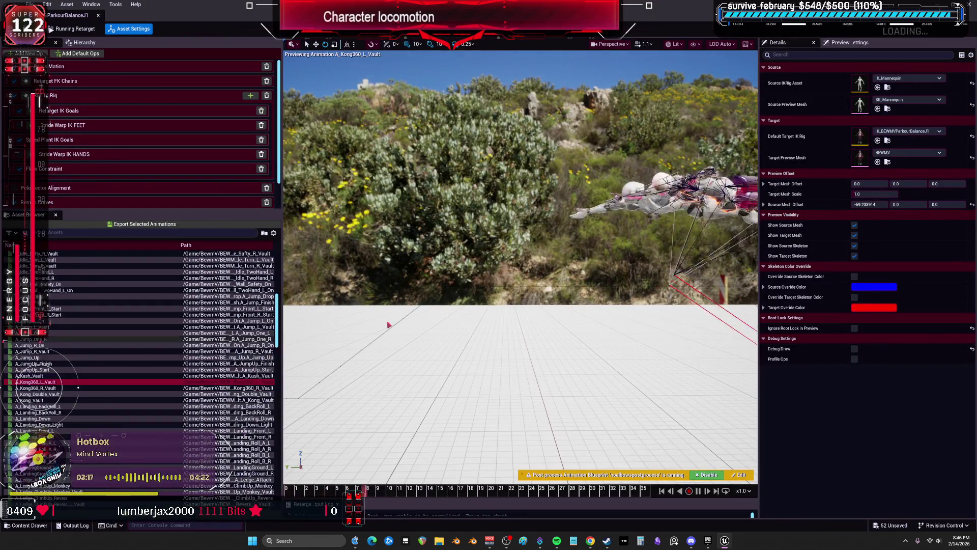
Step: Preview A_Kong360_L_Vault, A_Kong_Double_Vault and A_Kong_Vault on the BEWMV character
mouse_move(433, 305)
mouse_down()
mouse_move(524, 284)
mouse_move(453, 265)
mouse_up()
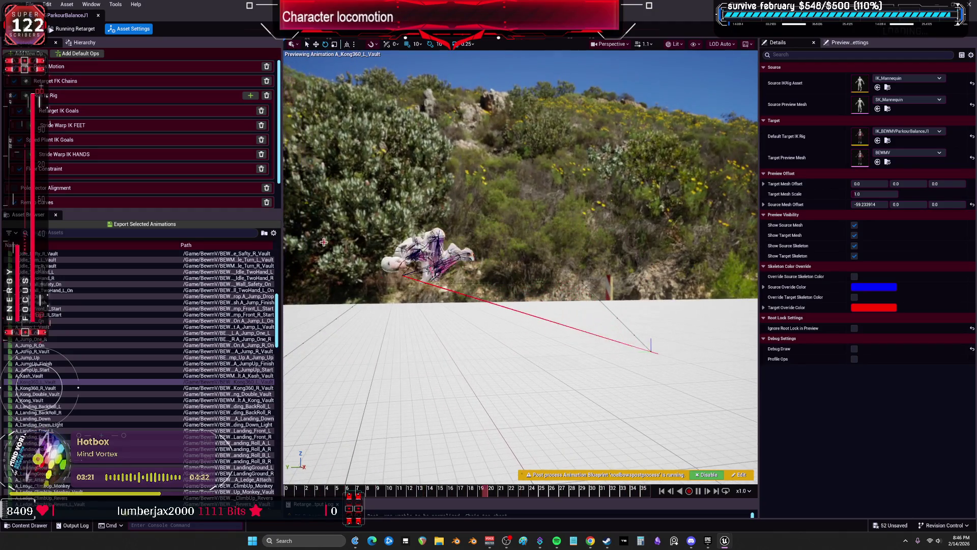
mouse_move(417, 16)
mouse_down()
mouse_move(439, 128)
mouse_move(418, 164)
mouse_up()
double_click(418, 164)
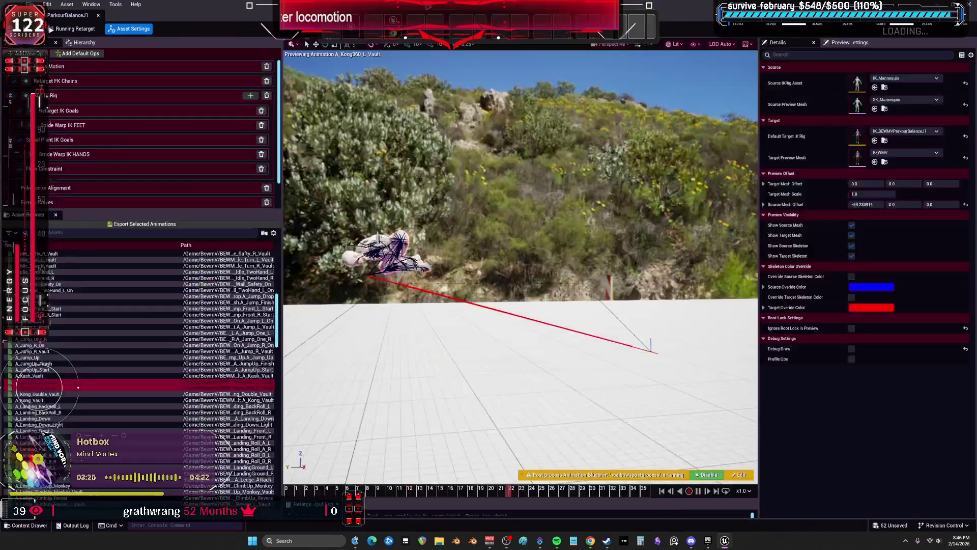
click(52, 394)
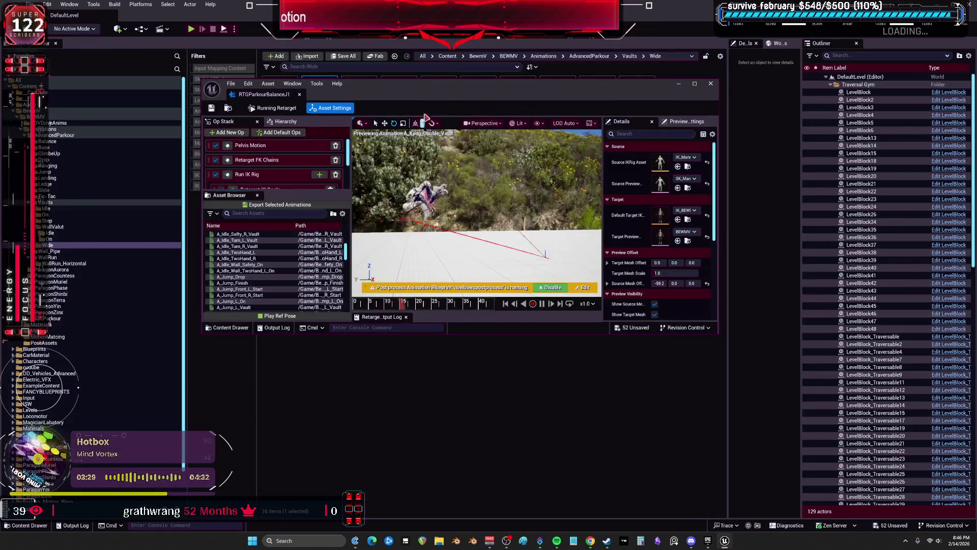
mouse_move(418, 11)
mouse_down()
mouse_move(458, 96)
mouse_move(458, 135)
mouse_up()
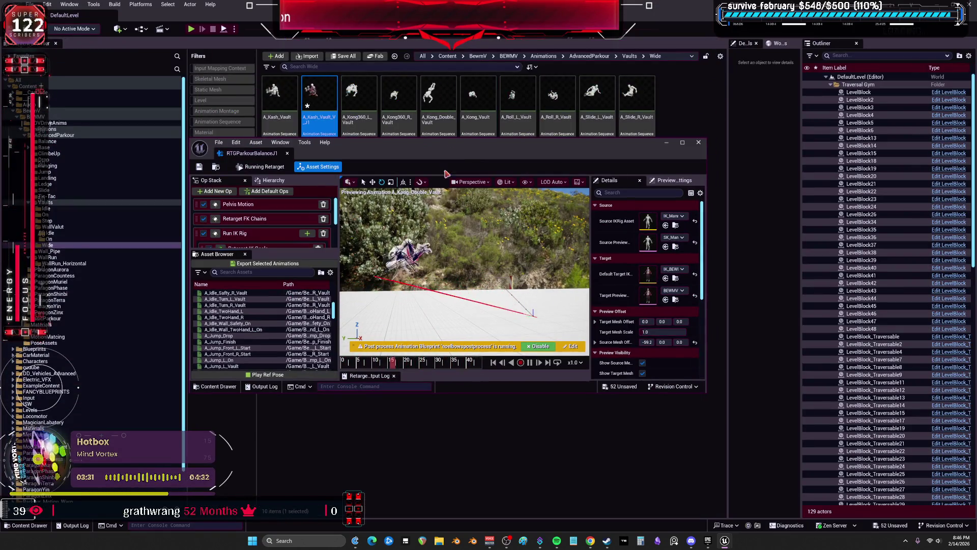
double_click(463, 153)
click(38, 400)
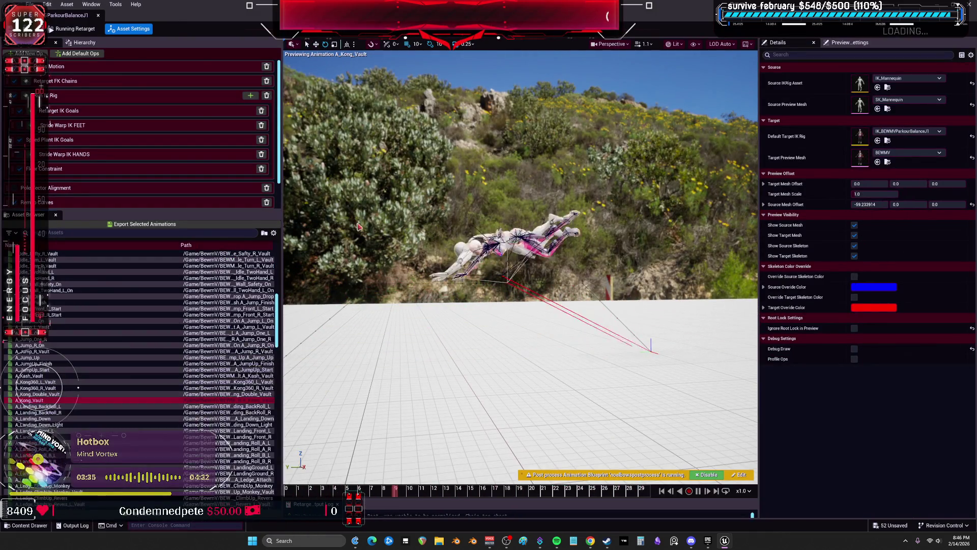
drag(509, 10, 531, 160)
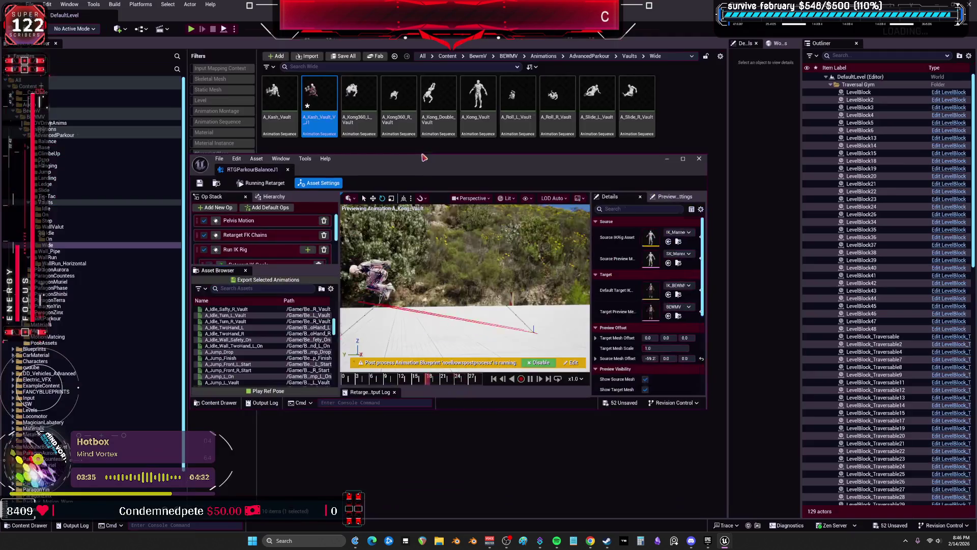
double_click(531, 166)
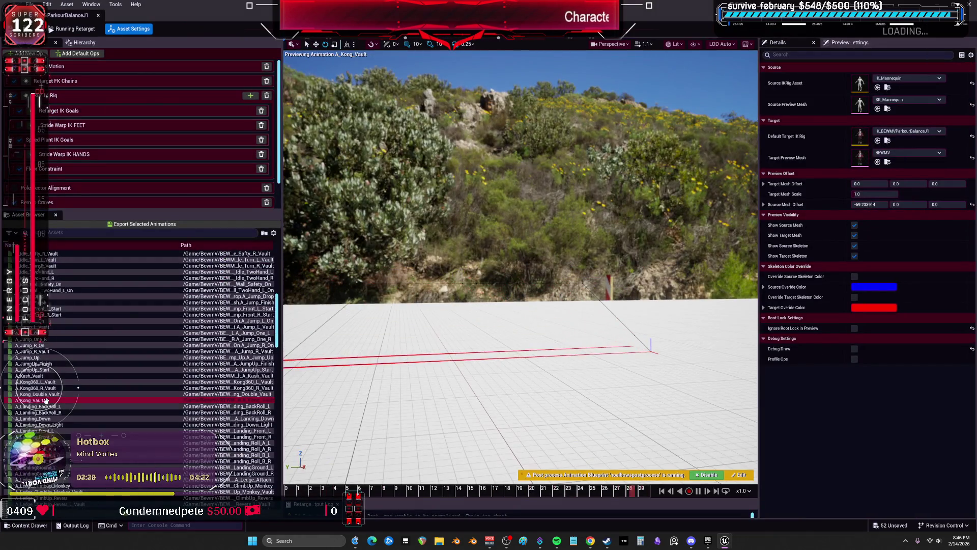
Step: Select A_Kash_Vault through A_Kong_Vault and export them to Vaults/Wide with suffix _V_J1
shift+click(62, 375)
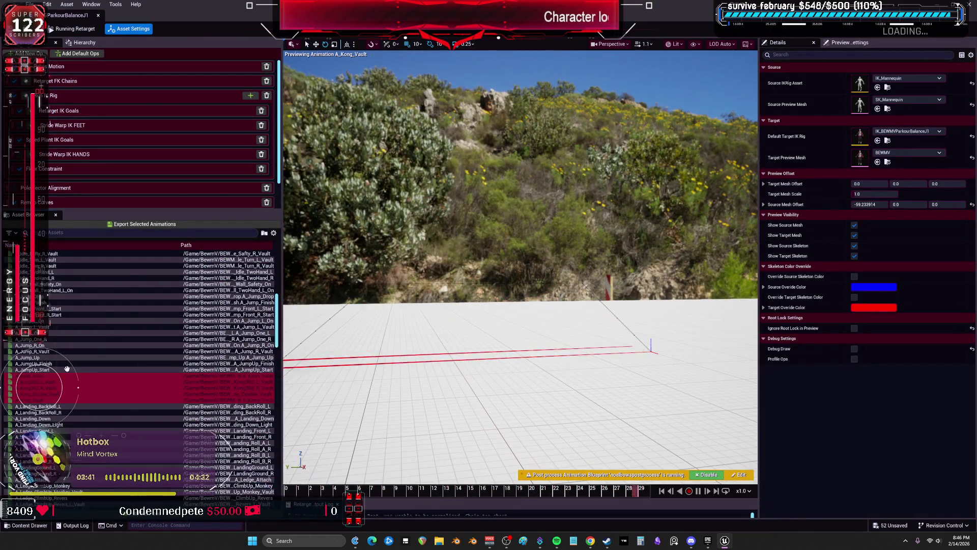
click(141, 224)
click(478, 241)
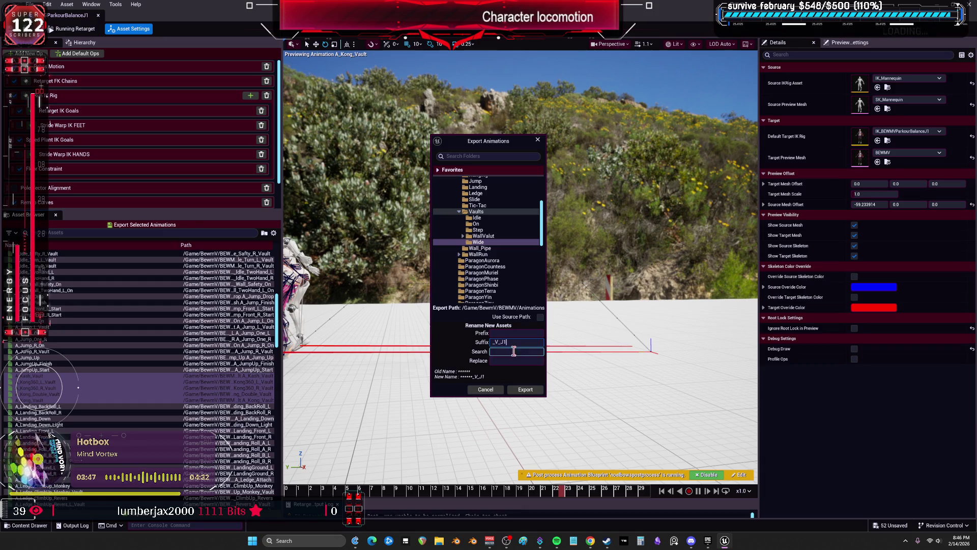
click(520, 394)
click(557, 299)
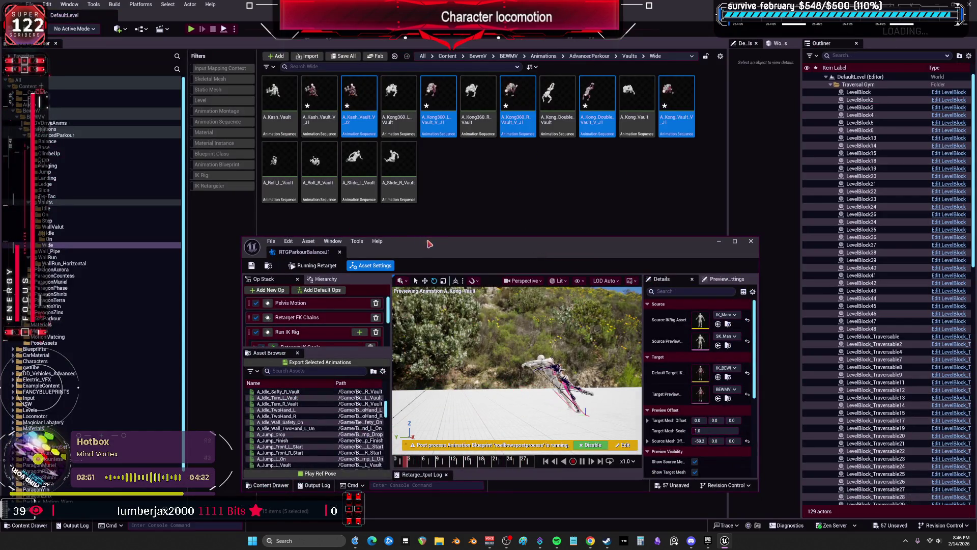
key(super+Up)
scroll(106, 400, down, 10)
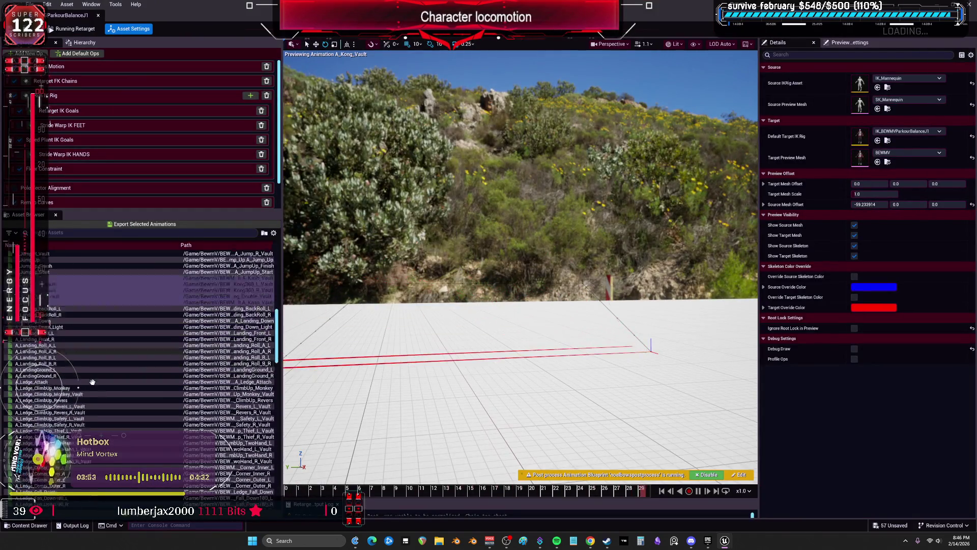
Step: Preview A_Roll_L_Vault and A_Roll_R_Vault retargeted onto the BEWMV character
scroll(51, 329, down, 9)
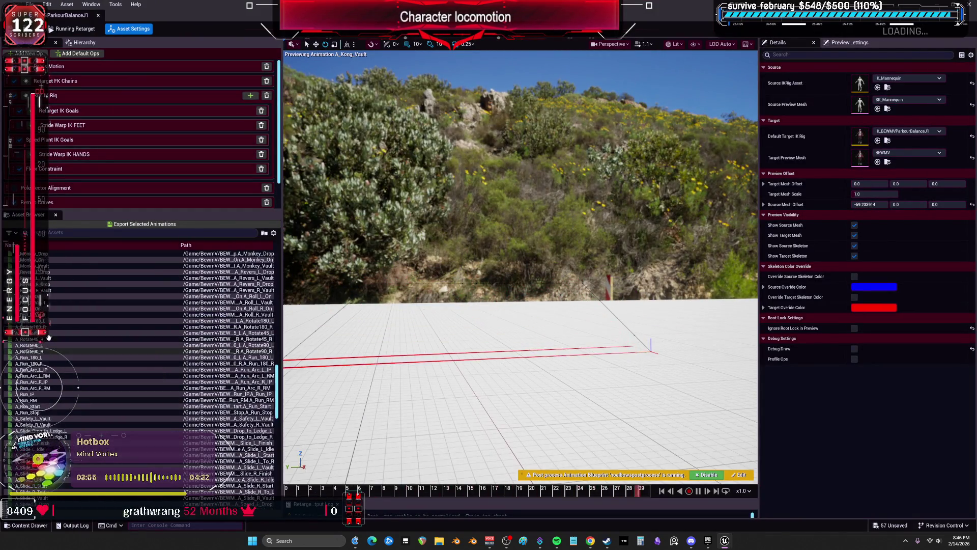
click(50, 322)
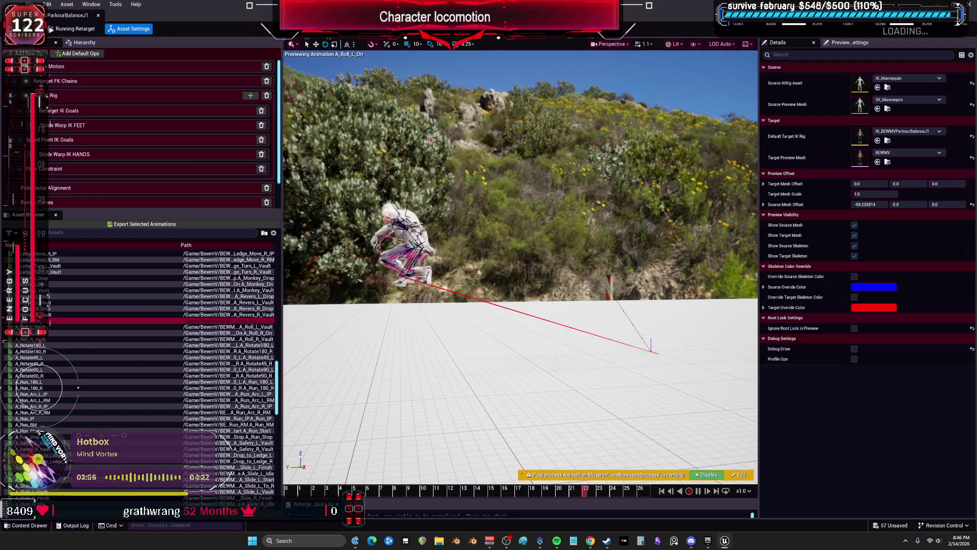
key(super+Down)
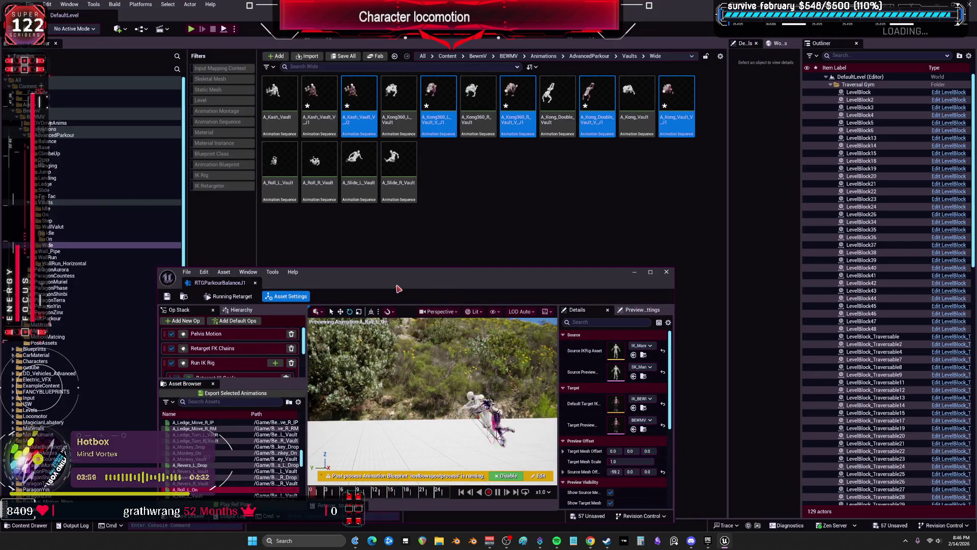
key(super+Up)
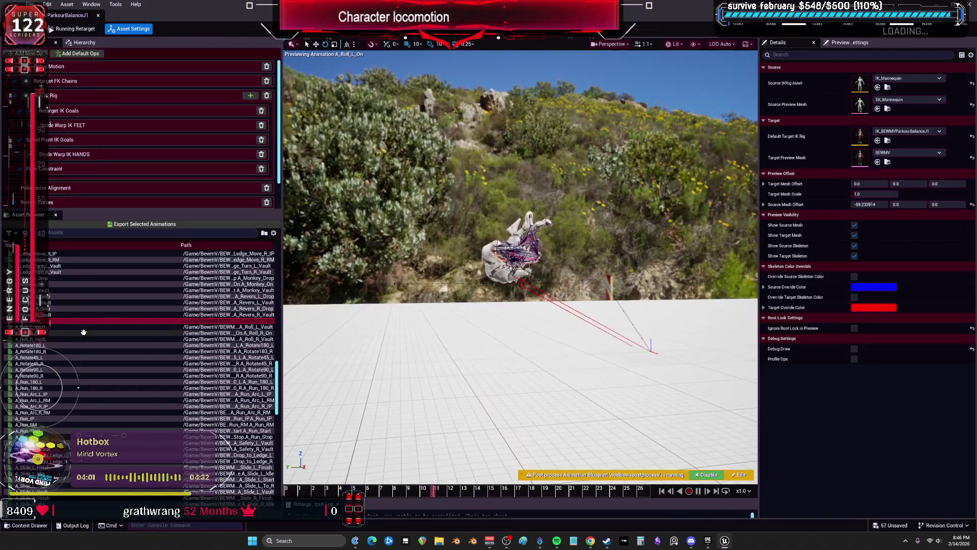
click(55, 339)
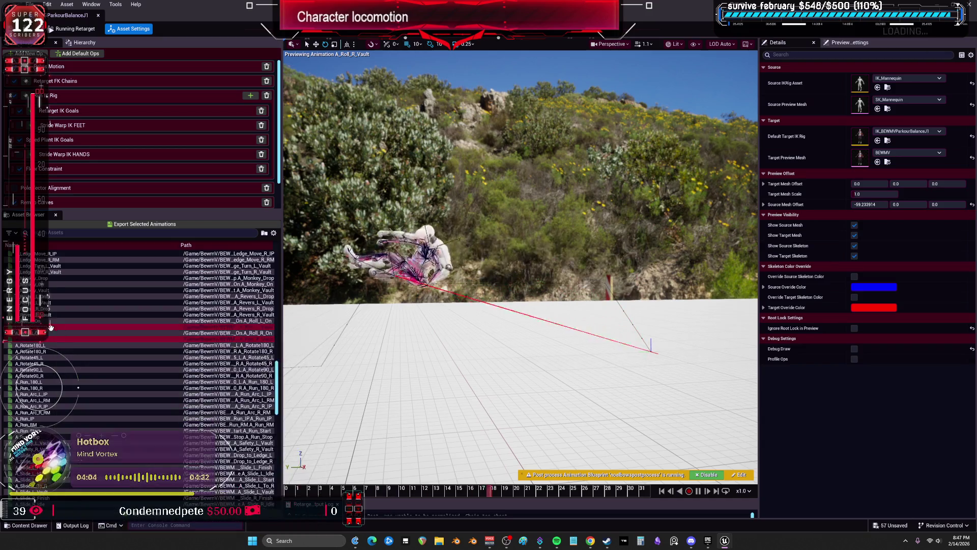
key(super+Down)
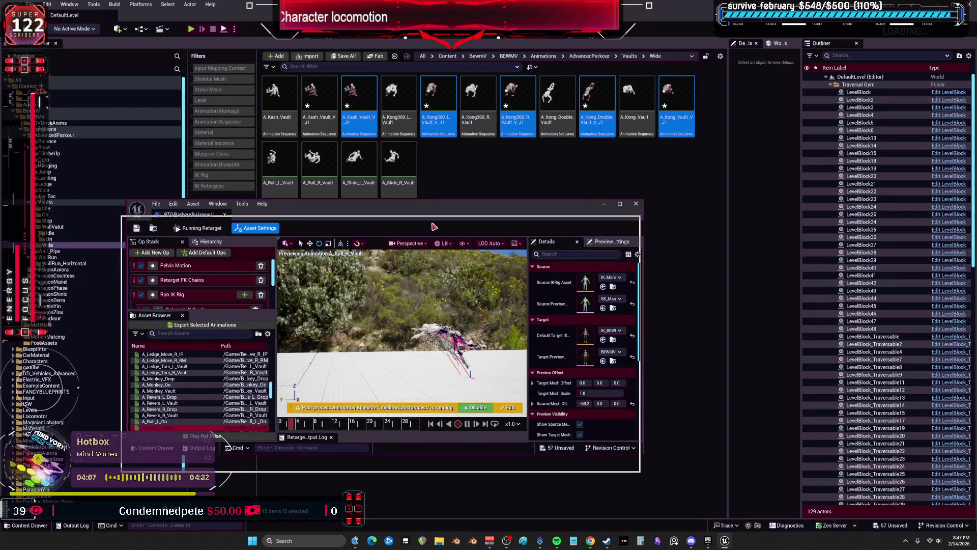
key(super+Up)
Step: Export both roll vaults to Vaults/Wide with the suffix _V_J1
click(268, 224)
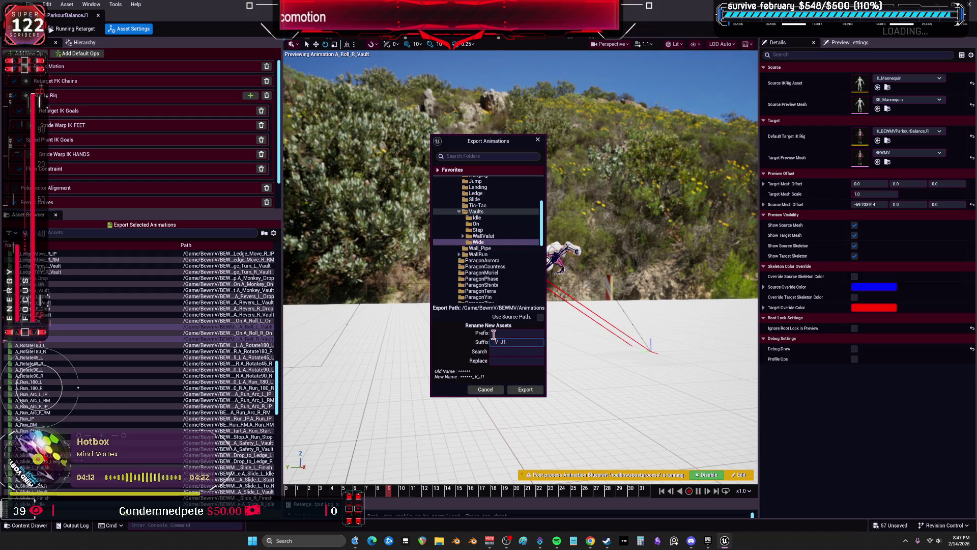
click(538, 389)
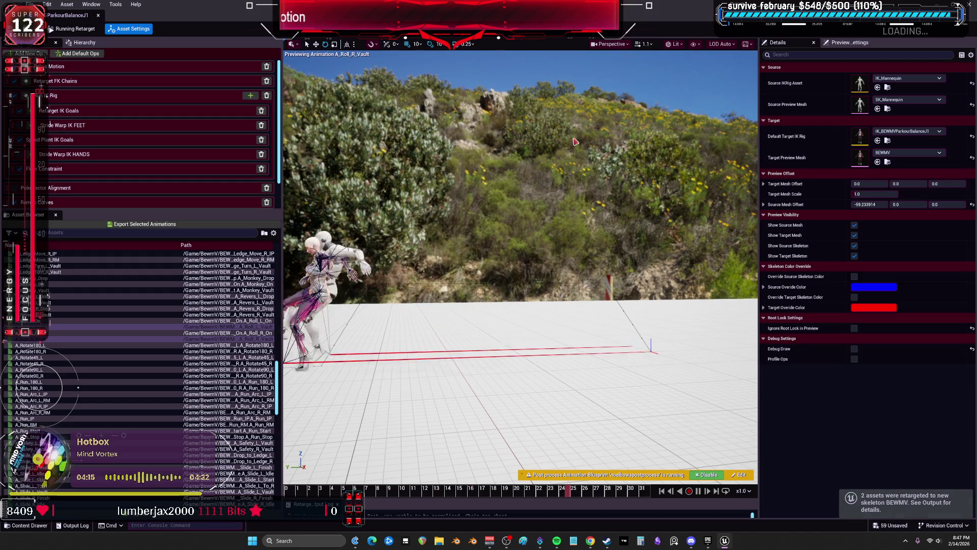
key(super+Down)
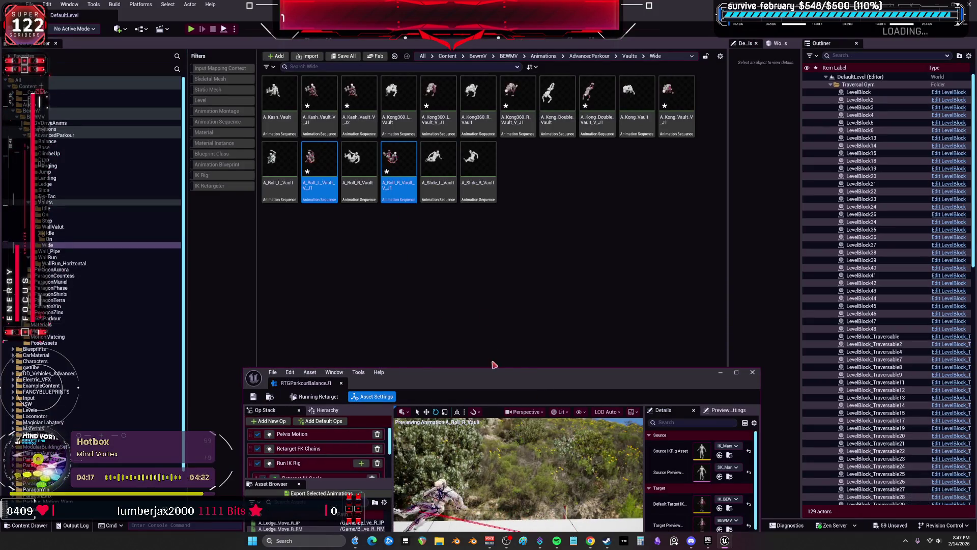
key(super+Up)
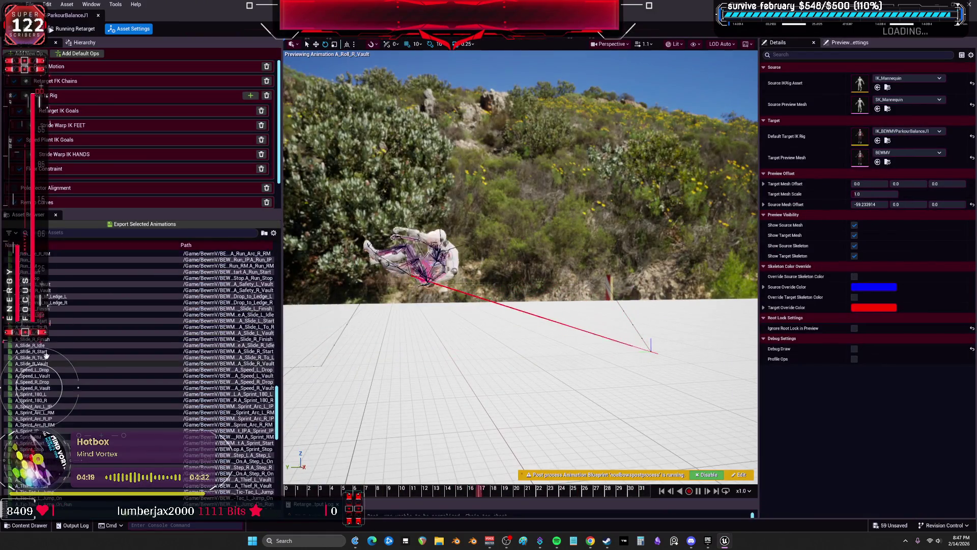
Step: Preview A_Slide_L_Vault and A_Slide_R_Vault and select both for export
click(53, 333)
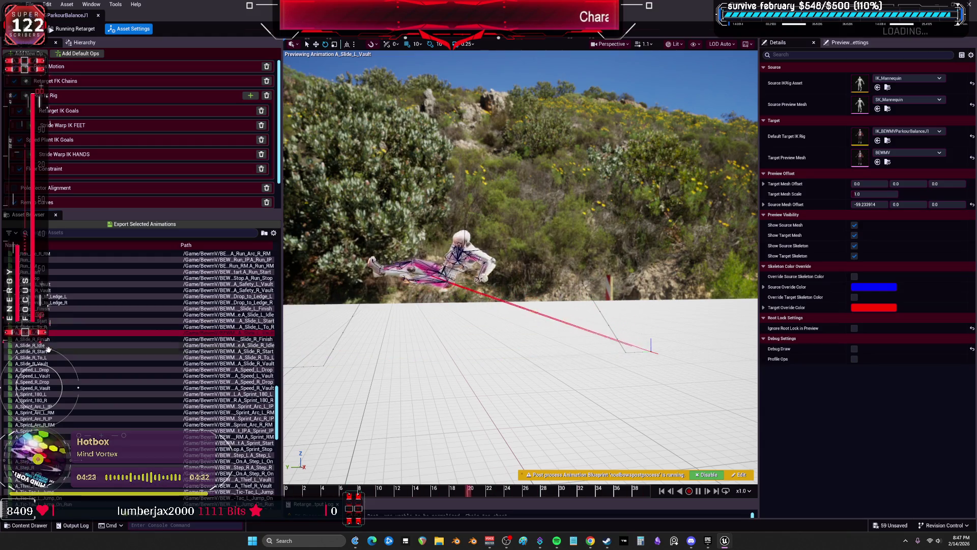
click(38, 363)
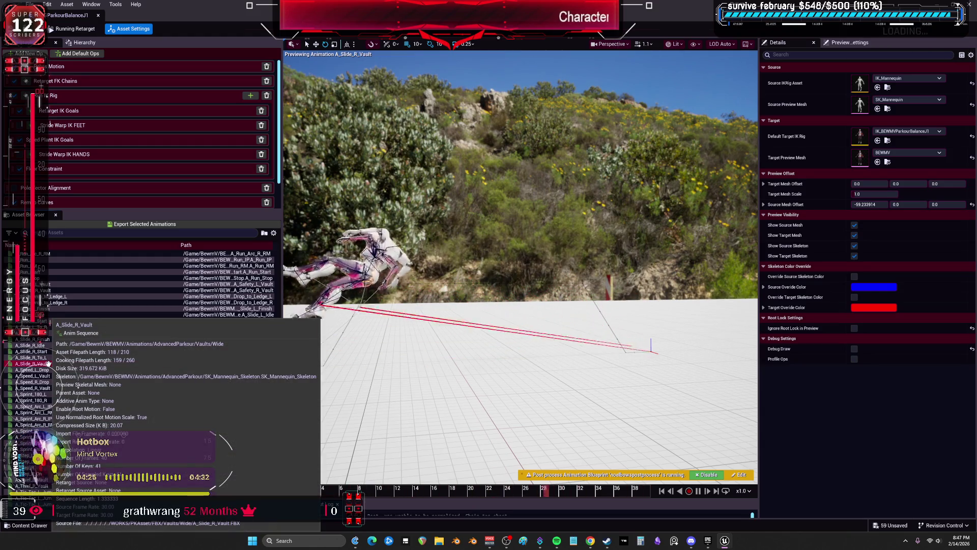
ctrl+click(46, 333)
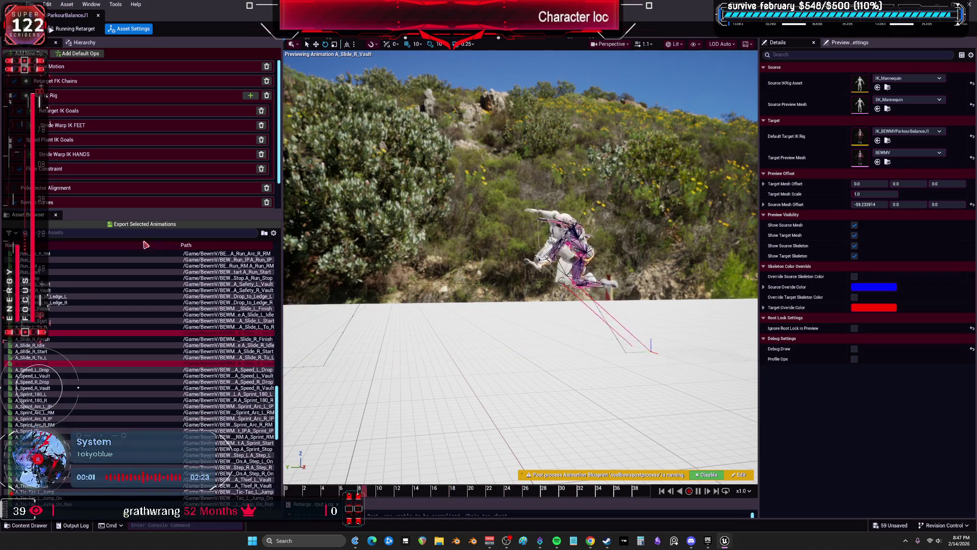
Step: Export both slide vaults to Vaults/Wide with suffix _V_J1, then view the Wall_Pipe folder
click(157, 226)
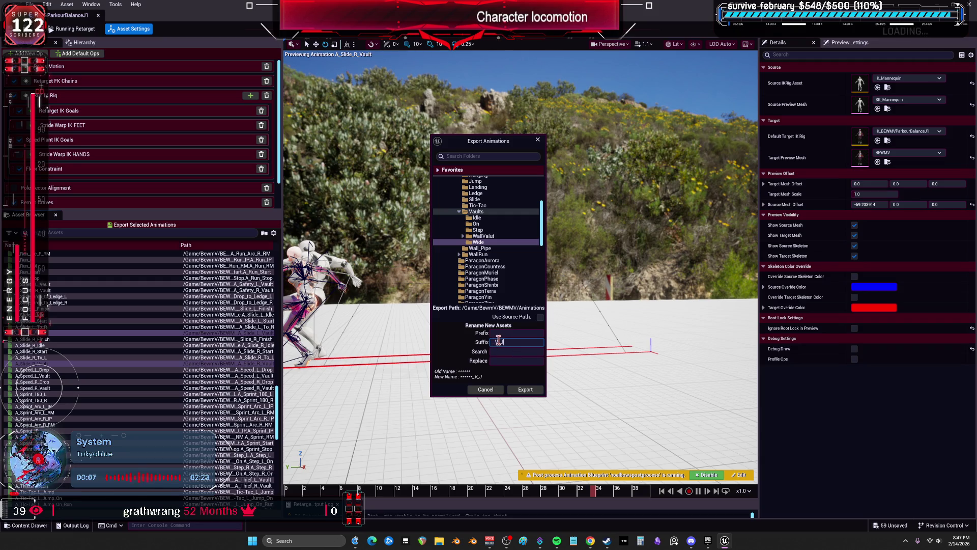
click(519, 391)
click(556, 307)
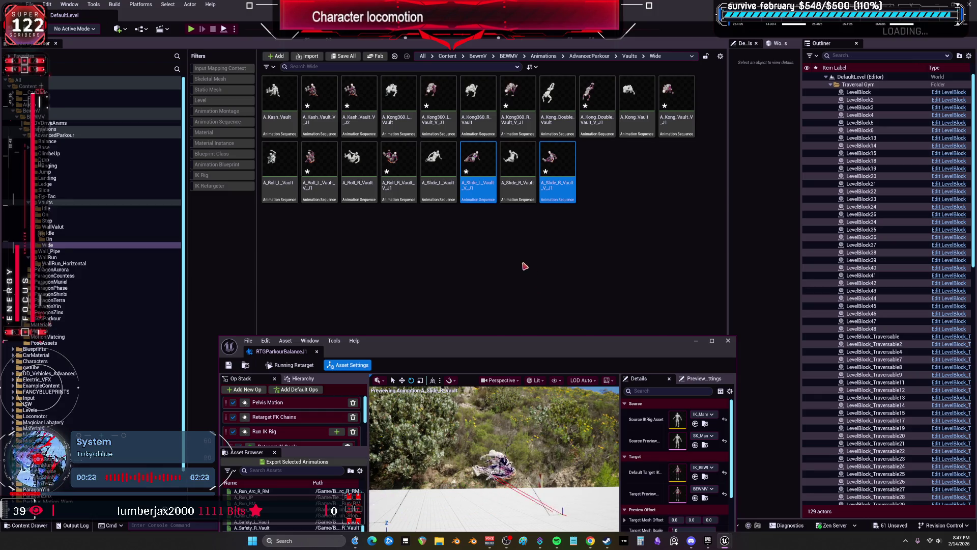
click(46, 252)
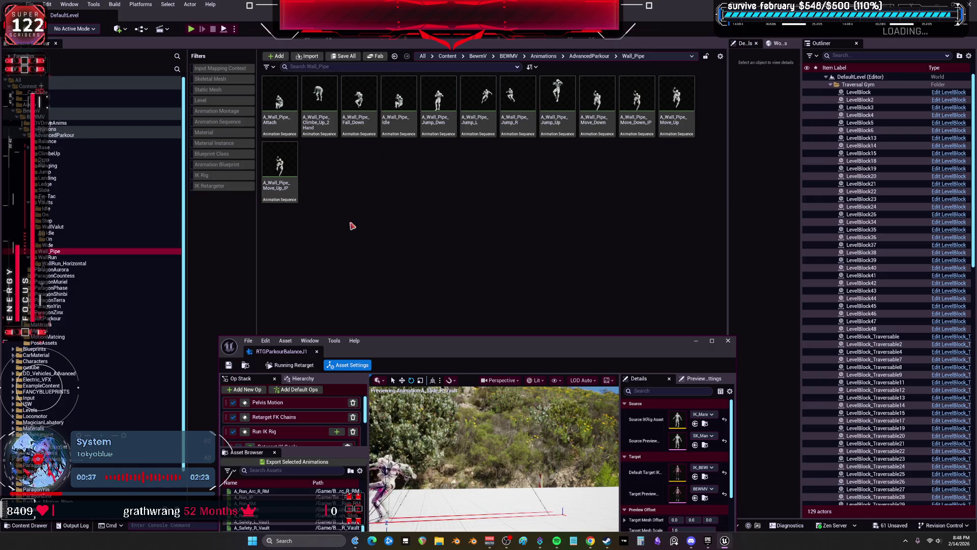
Step: Preview each Wall_Pipe animation, from A_Wall_Pipe_Attach to A_Wall_Pipe_Move_Up, then view the WallRun folder
drag(389, 342, 412, 240)
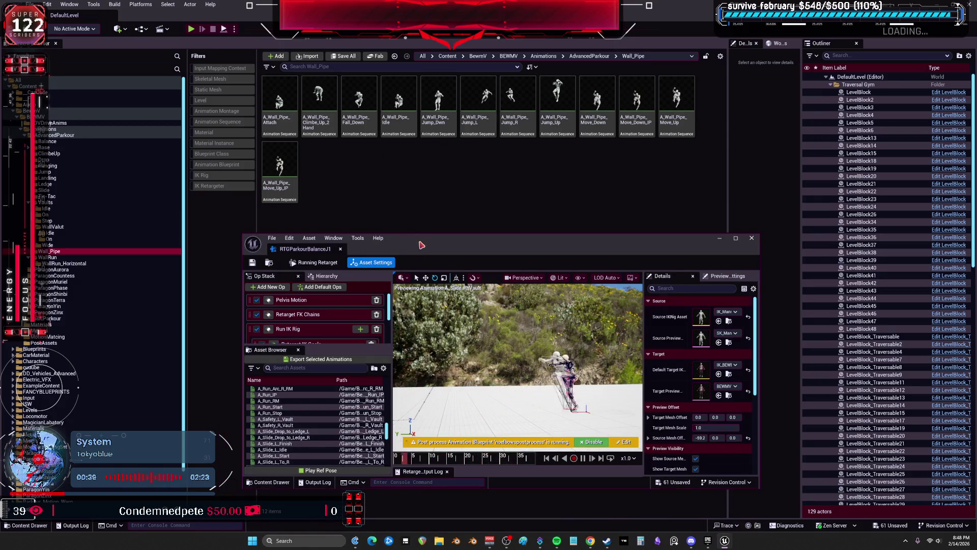
double_click(279, 97)
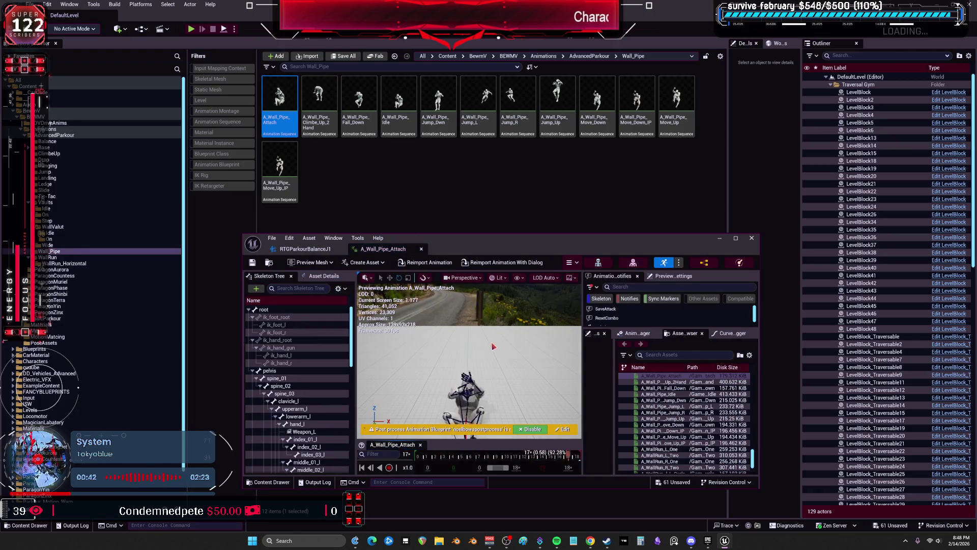
double_click(322, 108)
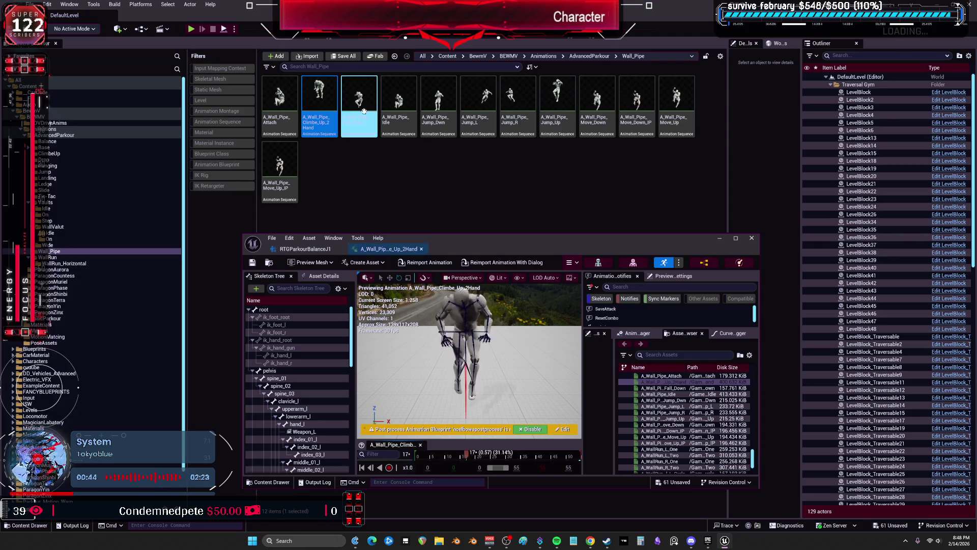
double_click(398, 102)
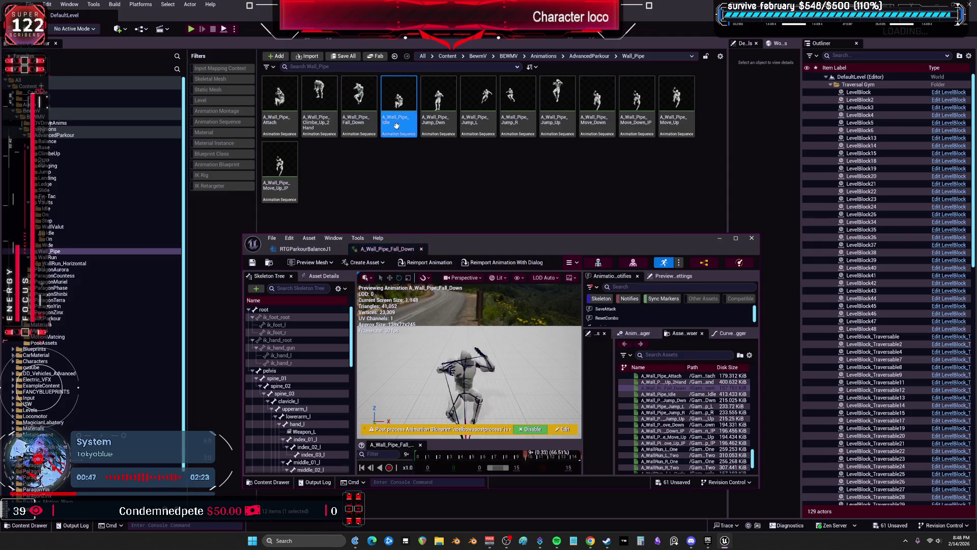
click(438, 112)
double_click(478, 115)
double_click(518, 116)
double_click(557, 118)
double_click(590, 122)
double_click(637, 105)
double_click(677, 105)
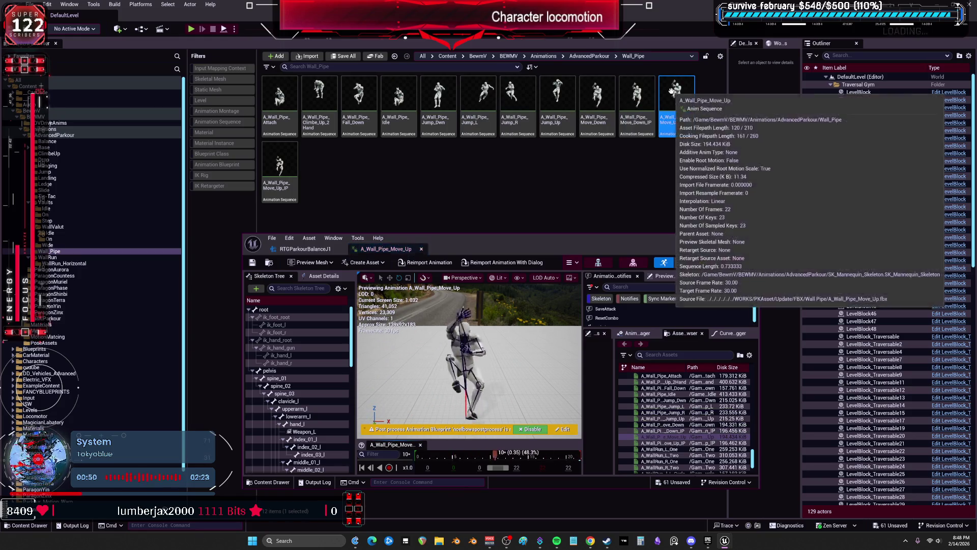
click(51, 257)
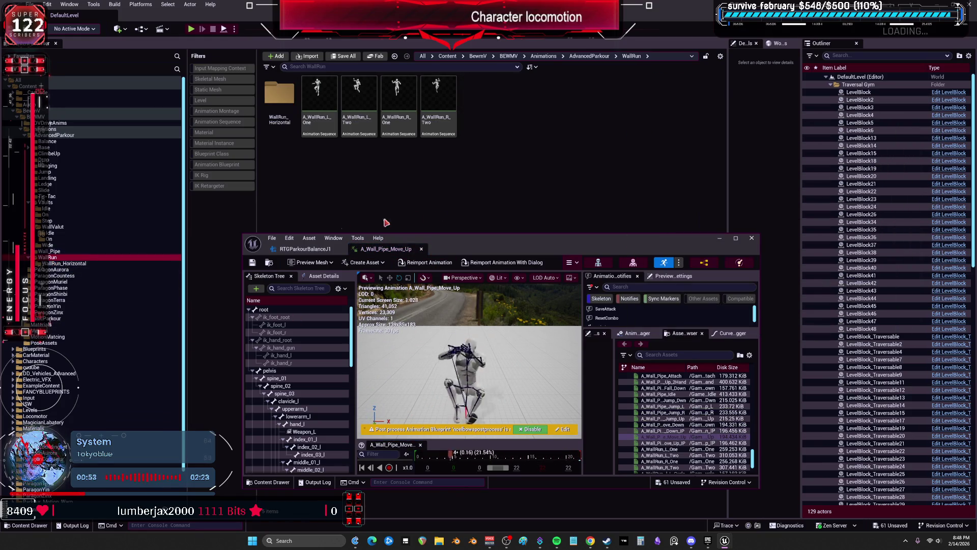
Step: Preview A_WallRun_L_One and A_WallRun_R_One, then close the animation editor
double_click(319, 99)
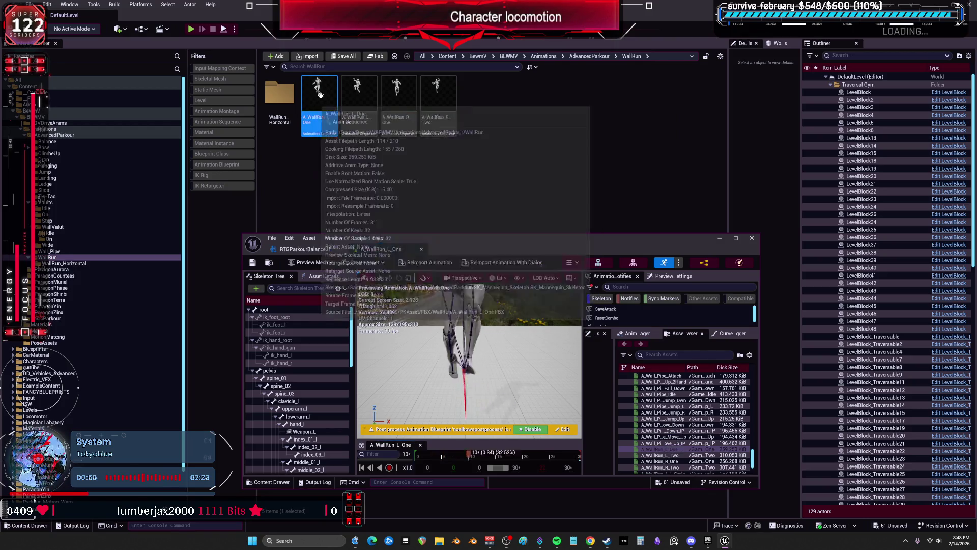
click(364, 106)
double_click(399, 100)
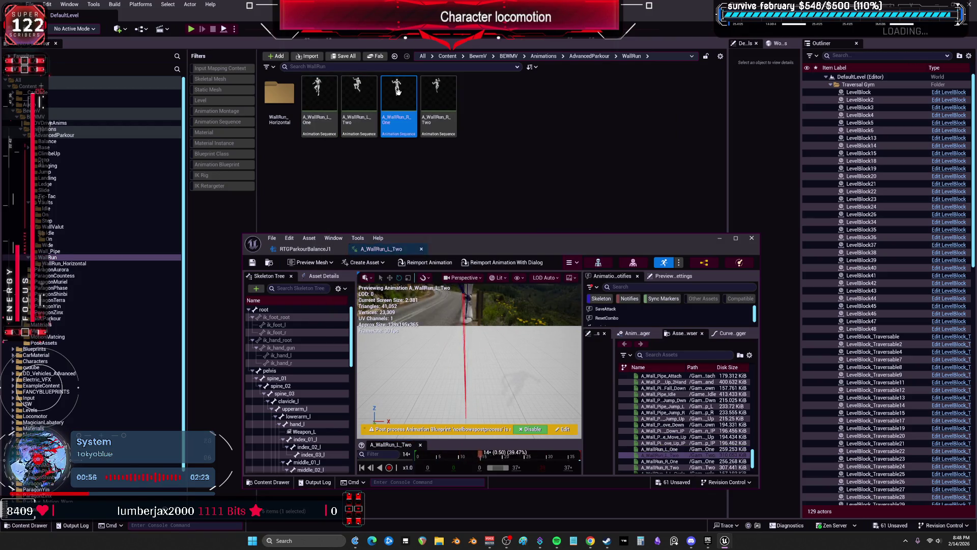
double_click(279, 102)
click(574, 186)
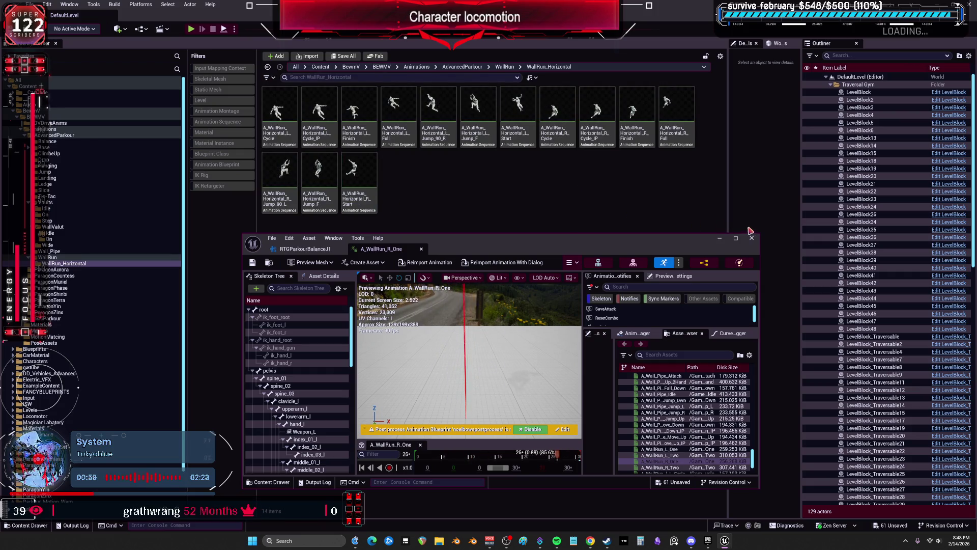
click(753, 238)
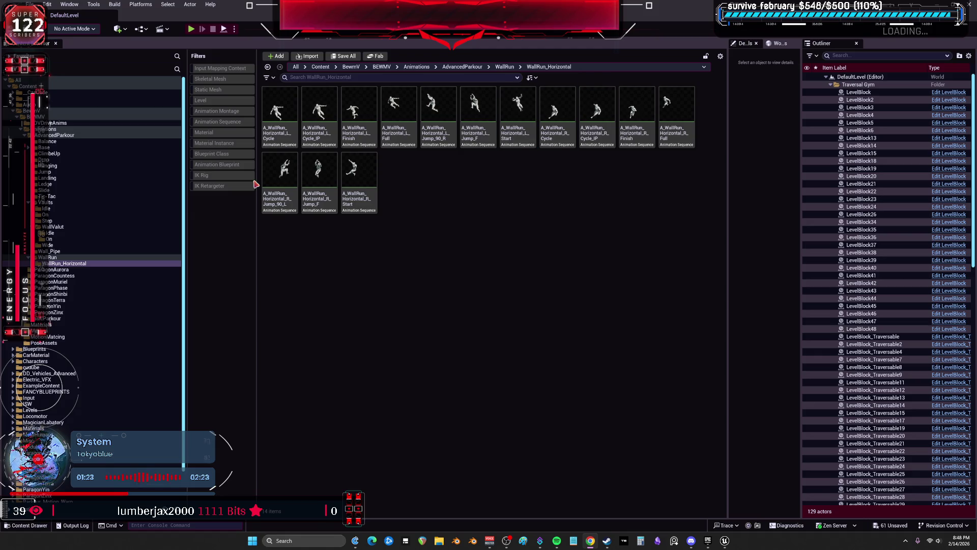
Step: Copy IK_BEWMV_ParkourBalanceJ1 and RTGParkourBalanceJ1 from the Jump folder into WallRun
click(51, 141)
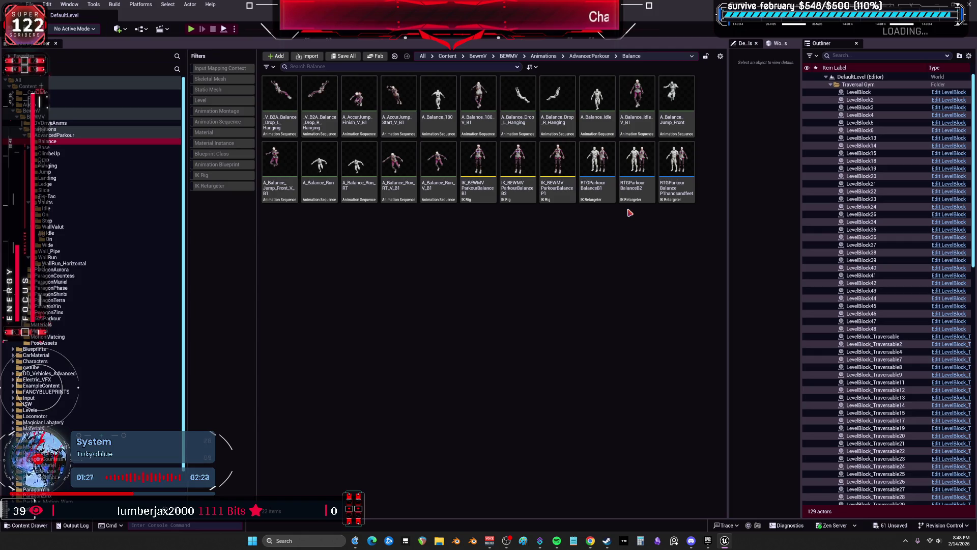
click(64, 147)
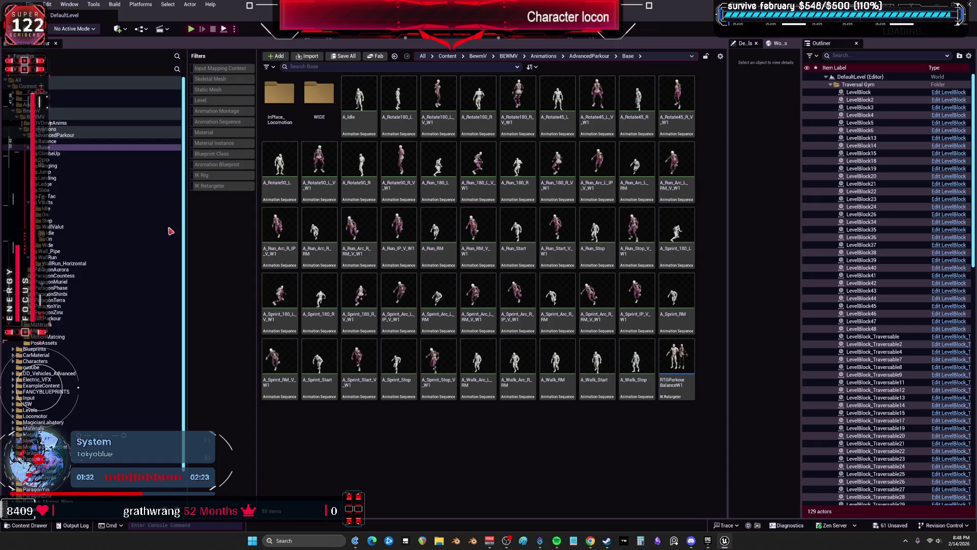
click(46, 165)
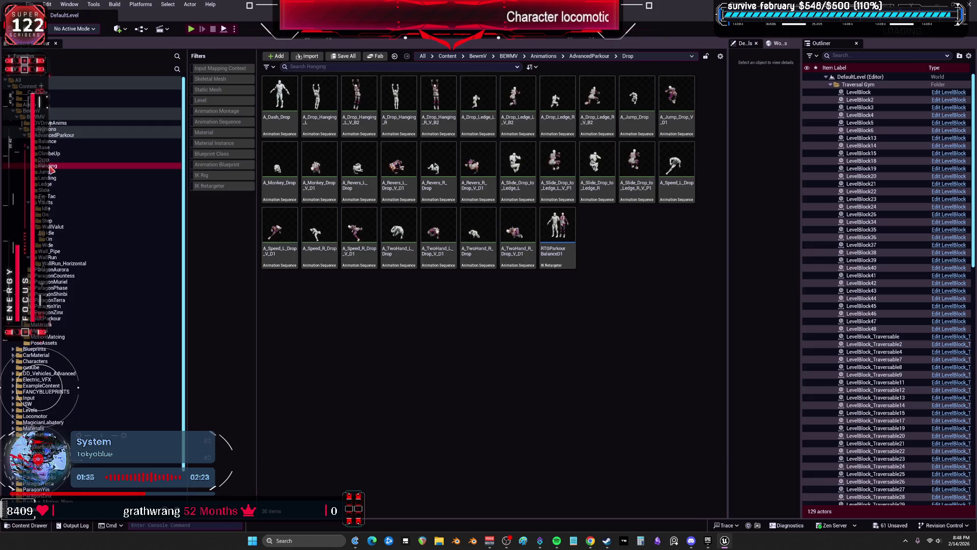
key(Up)
key(Down)
key(Down)
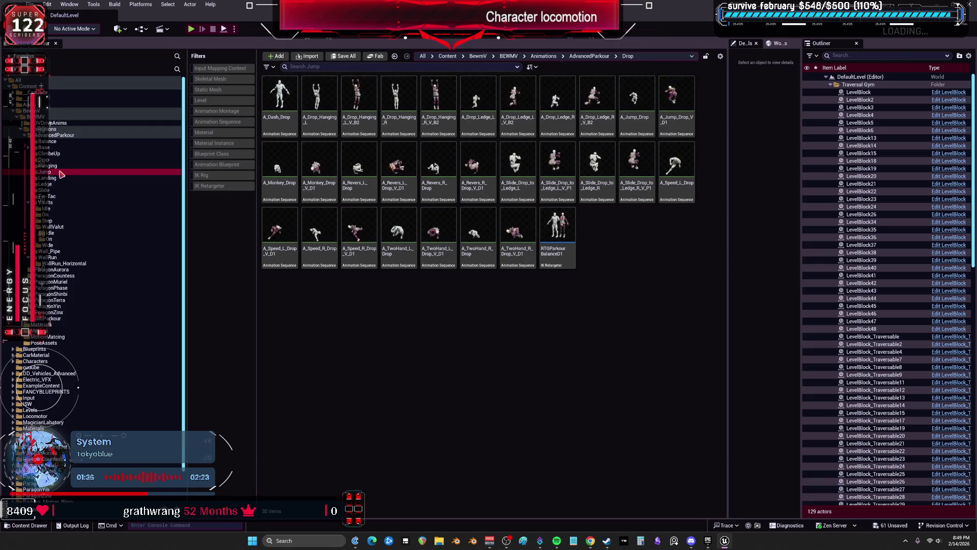
click(271, 305)
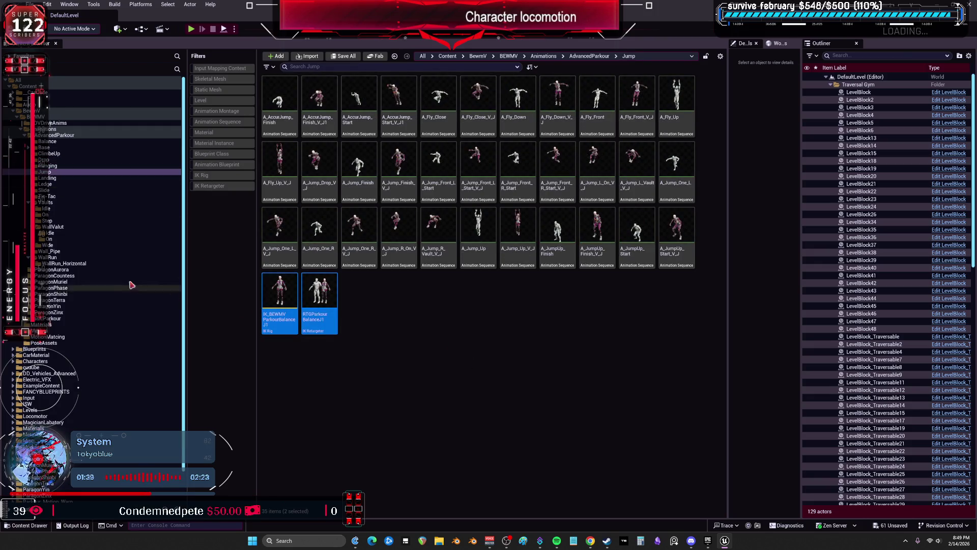
click(47, 257)
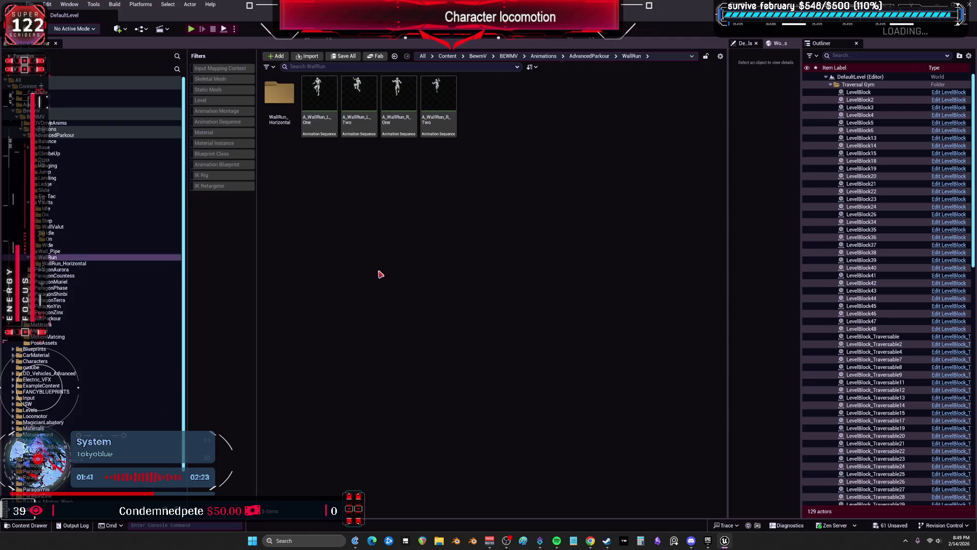
key(ctrl+v)
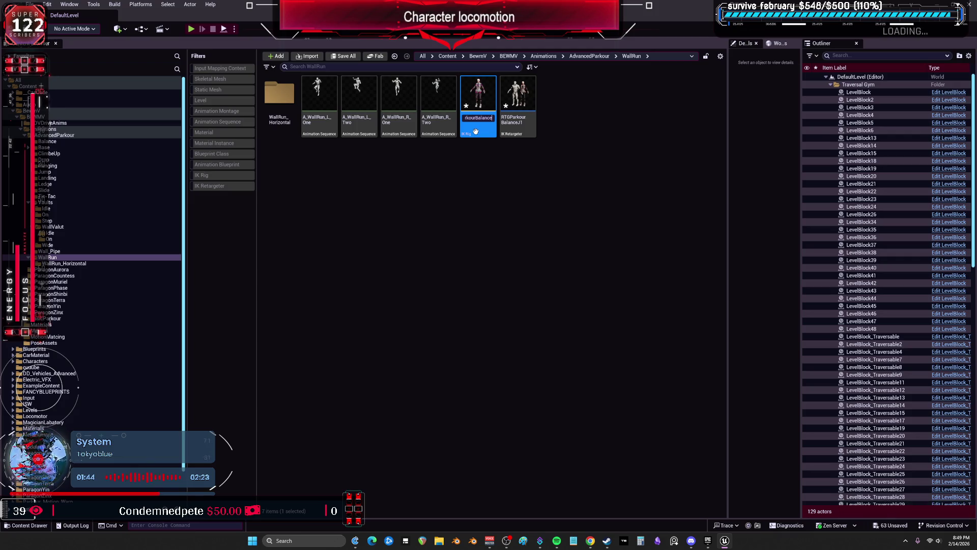
Step: Rename the pasted retargeter to RTGParkourBalanceR1 and open it
click(525, 126)
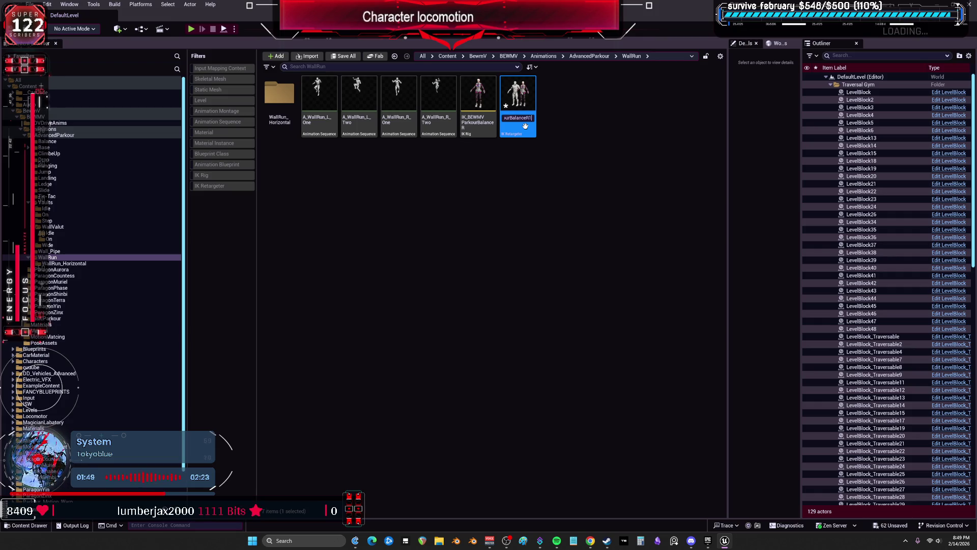
key(Return)
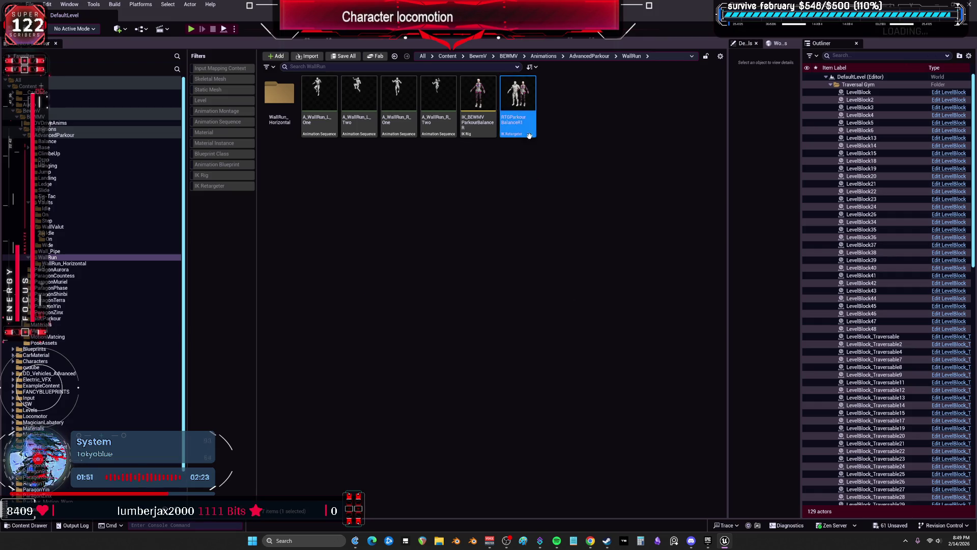
double_click(532, 132)
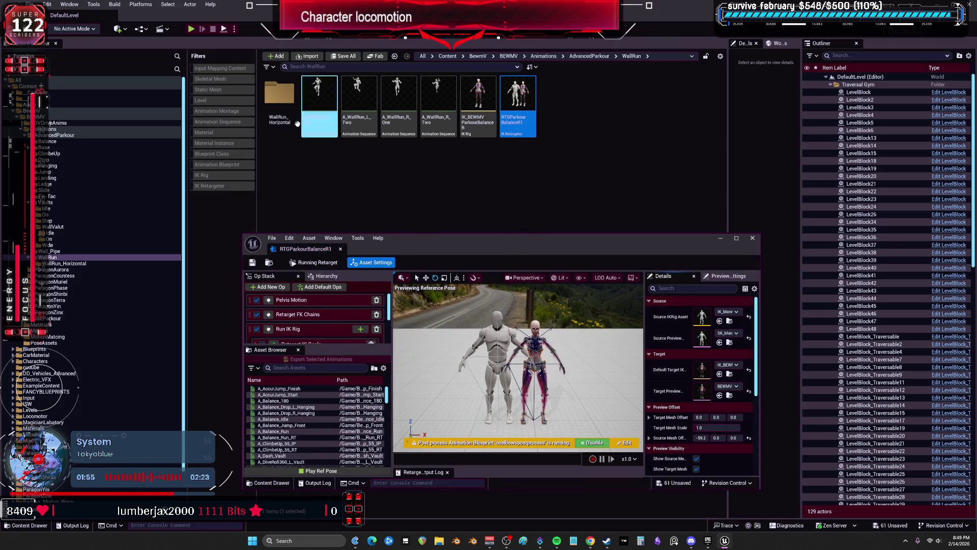
Step: Move all 14 WallRun_Horizontal animations up into the WallRun folder
click(287, 93)
double_click(287, 93)
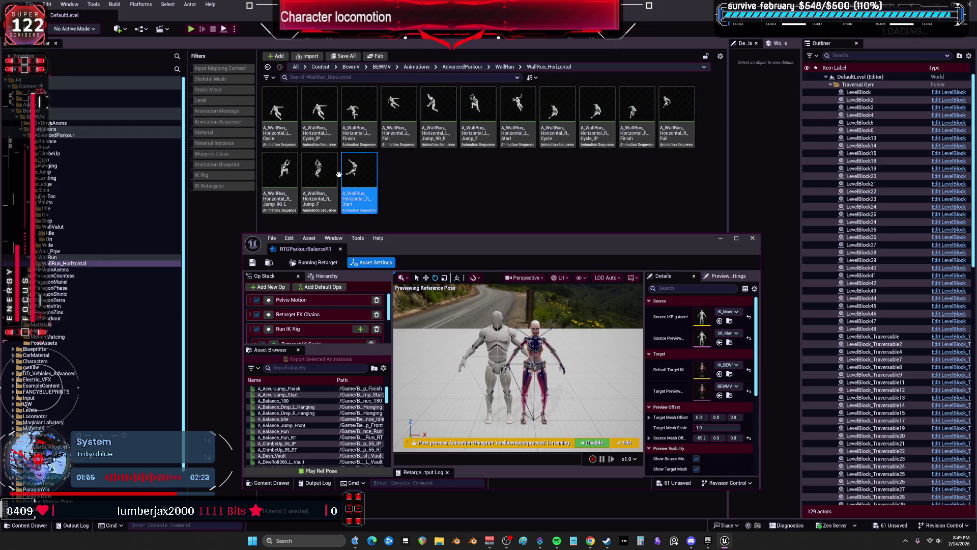
key(ctrl+a)
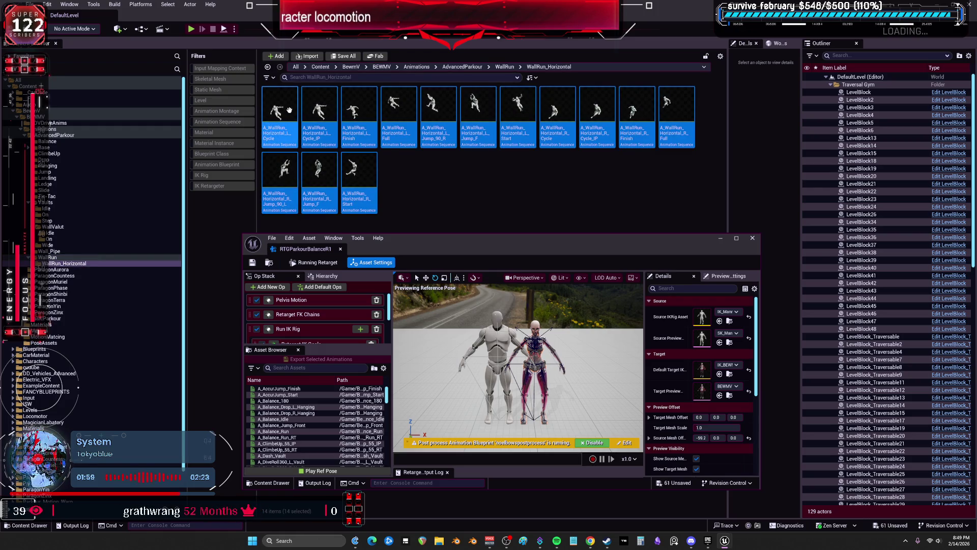
drag(284, 126, 65, 257)
click(87, 265)
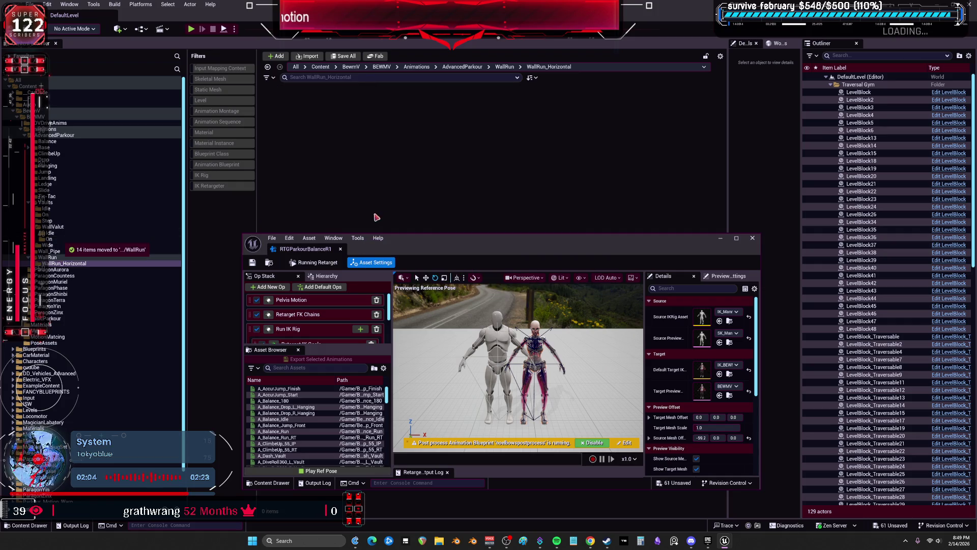
click(48, 257)
drag(447, 243, 444, 245)
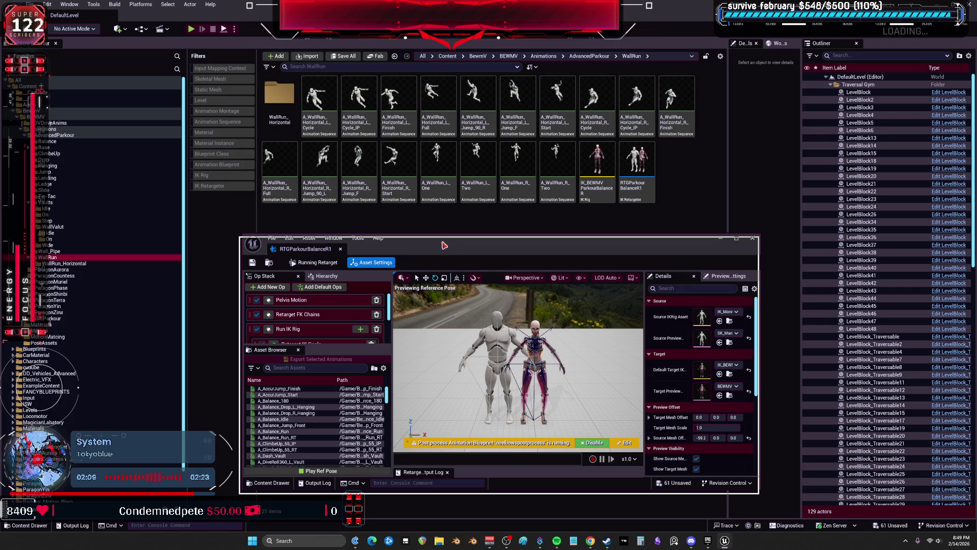
Step: Maximize RTGParkourBalanceR1 and preview A_WallRun_Horizontal_L_Cycle on Manny and BEWMV
double_click(444, 245)
scroll(191, 389, down, 15)
scroll(190, 389, down, 20)
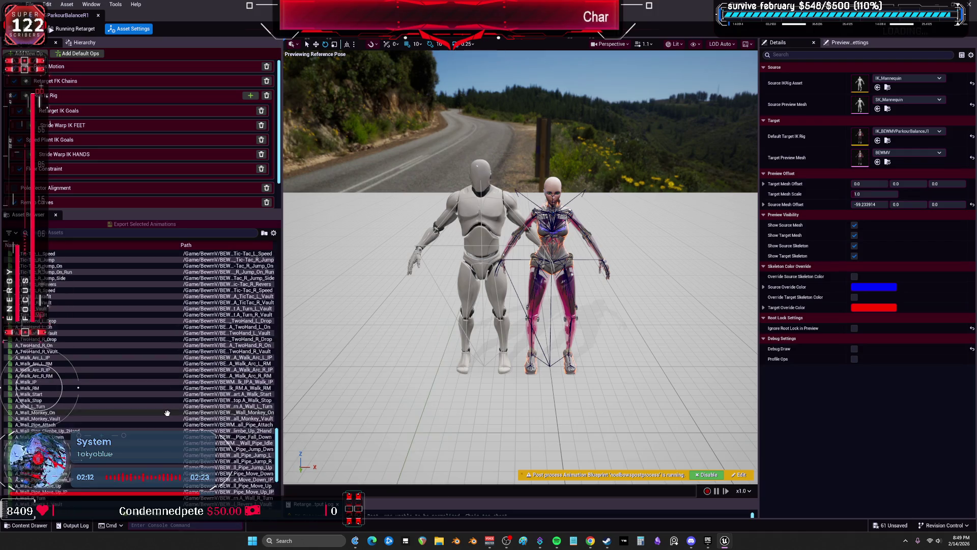
scroll(168, 414, down, 10)
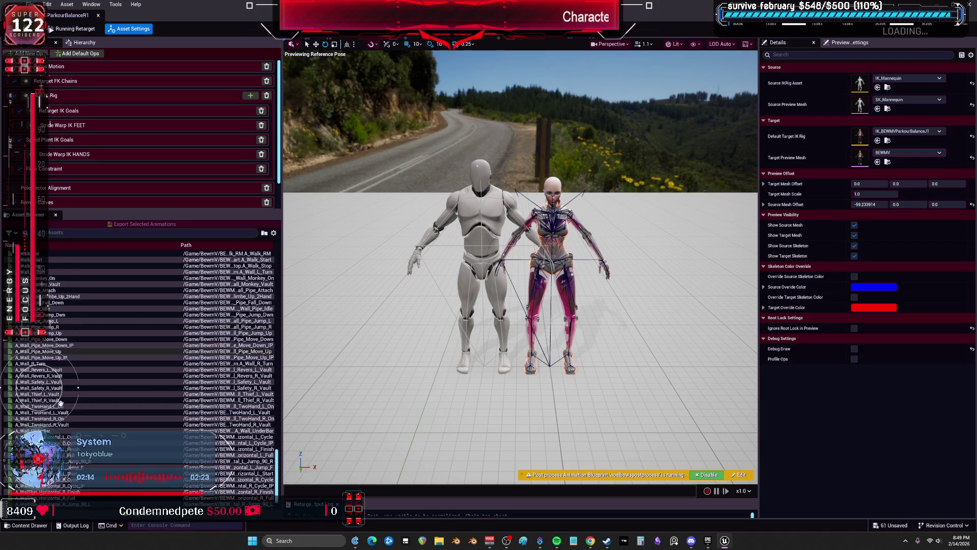
drag(343, 14, 343, 111)
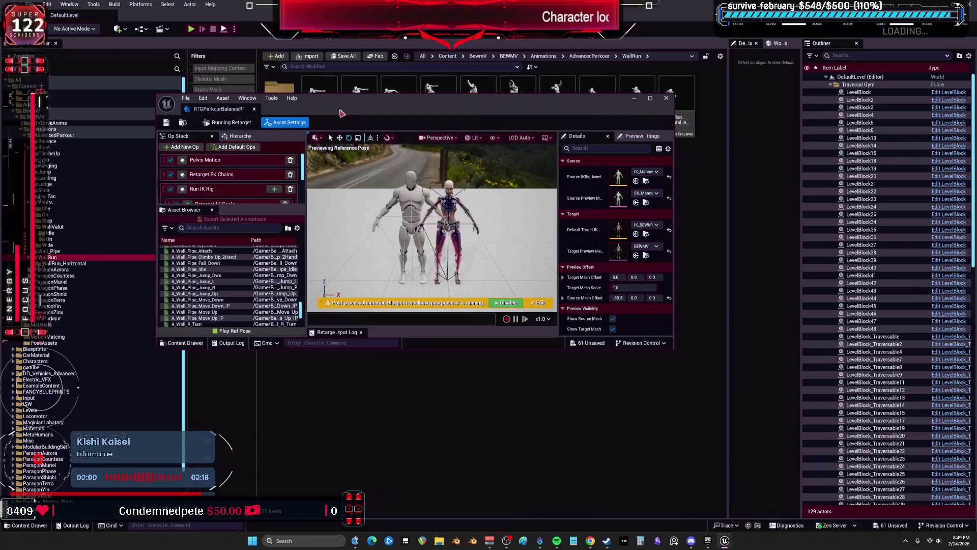
drag(423, 153, 436, 224)
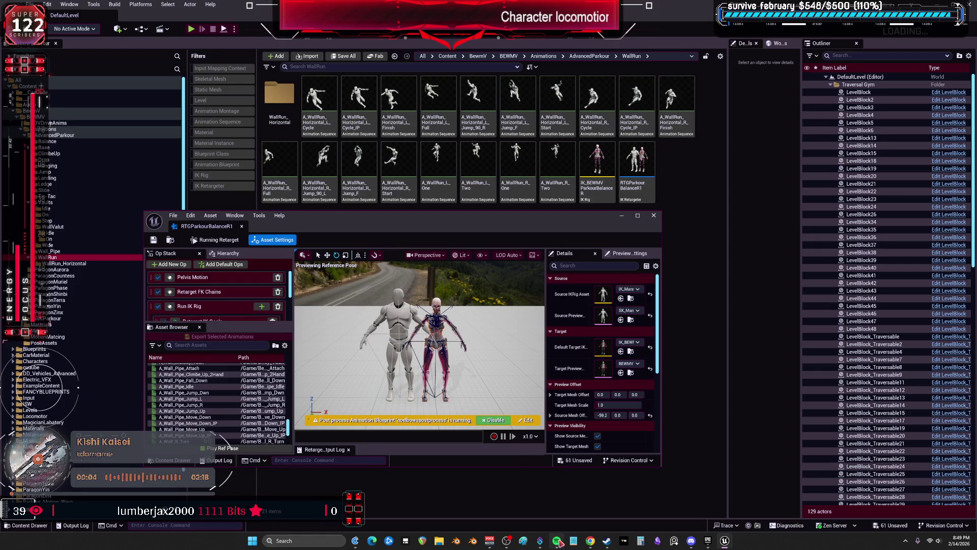
mouse_move(559, 543)
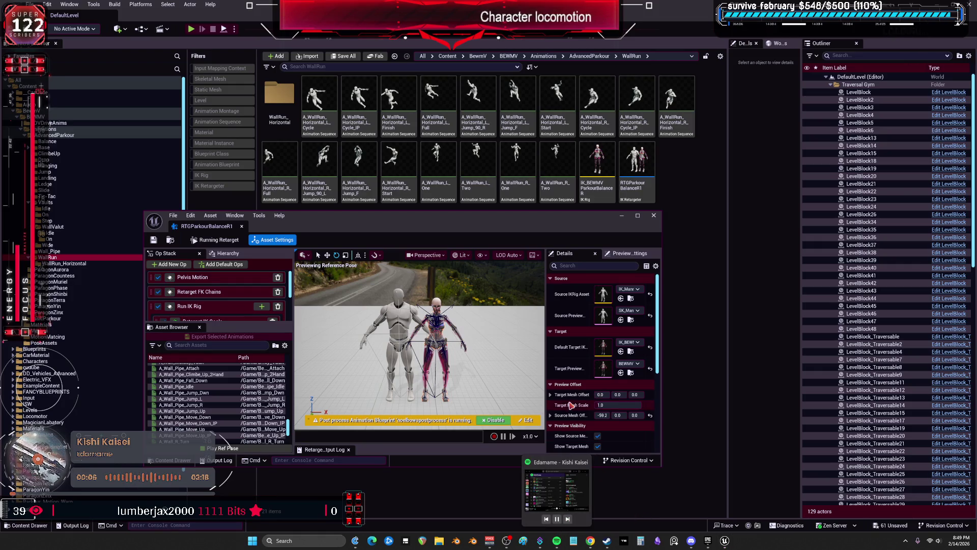
double_click(526, 223)
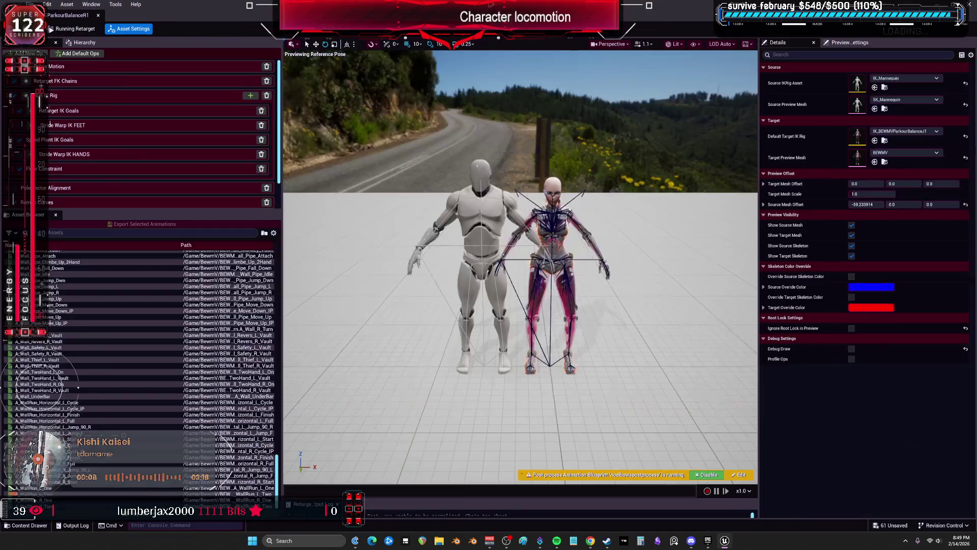
click(76, 402)
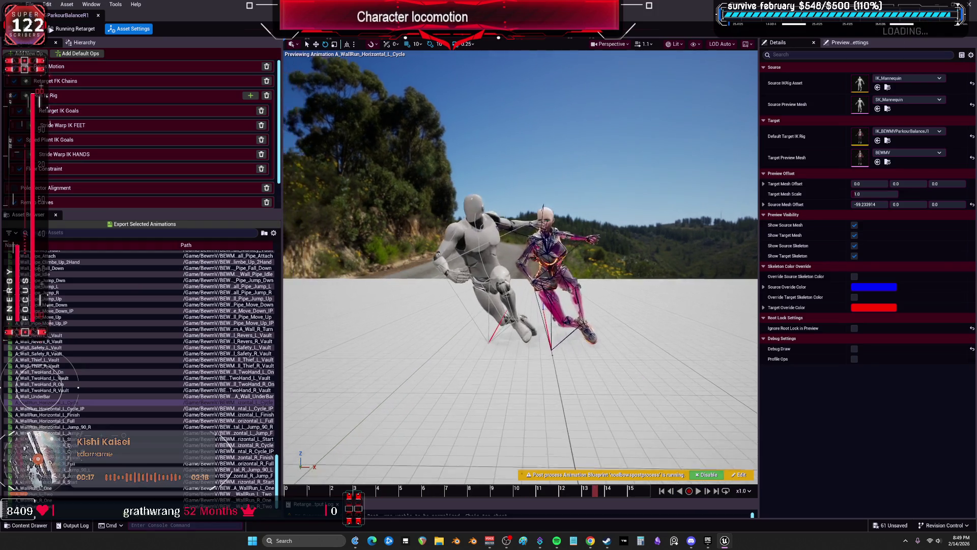
Step: Preview the horizontal L_Cycle_IP, L_Finish, L_Full, L_Jump_90_R and L_Jump_F wall-runs
drag(559, 461, 558, 462)
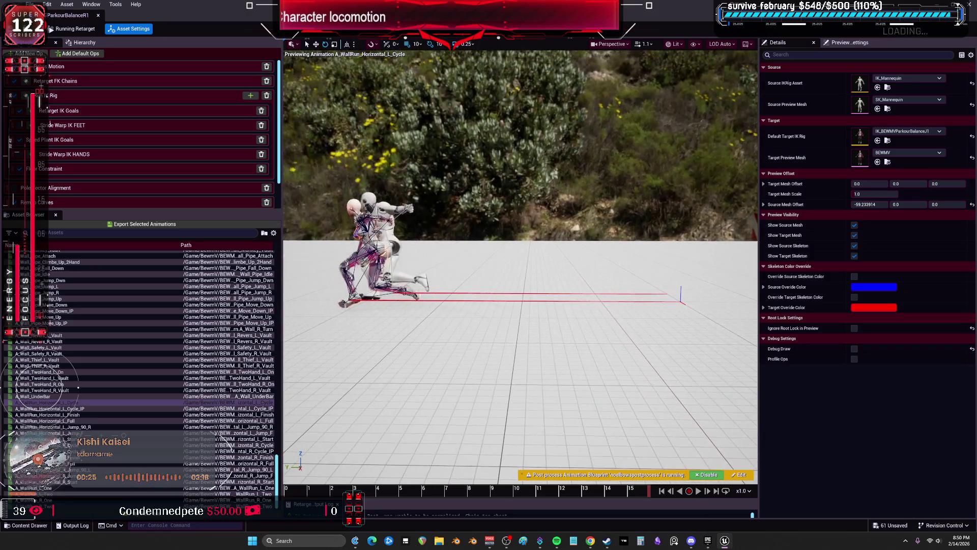
drag(616, 490, 473, 495)
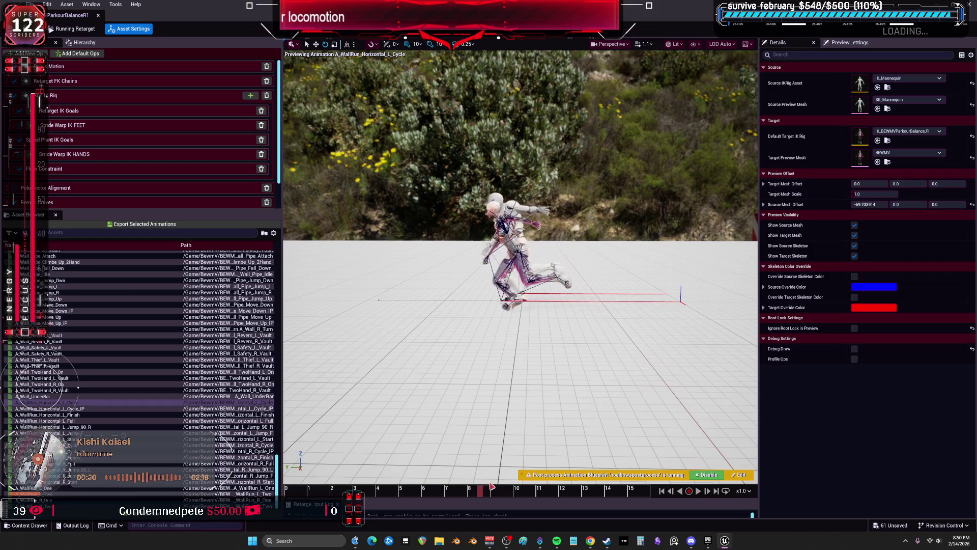
click(127, 408)
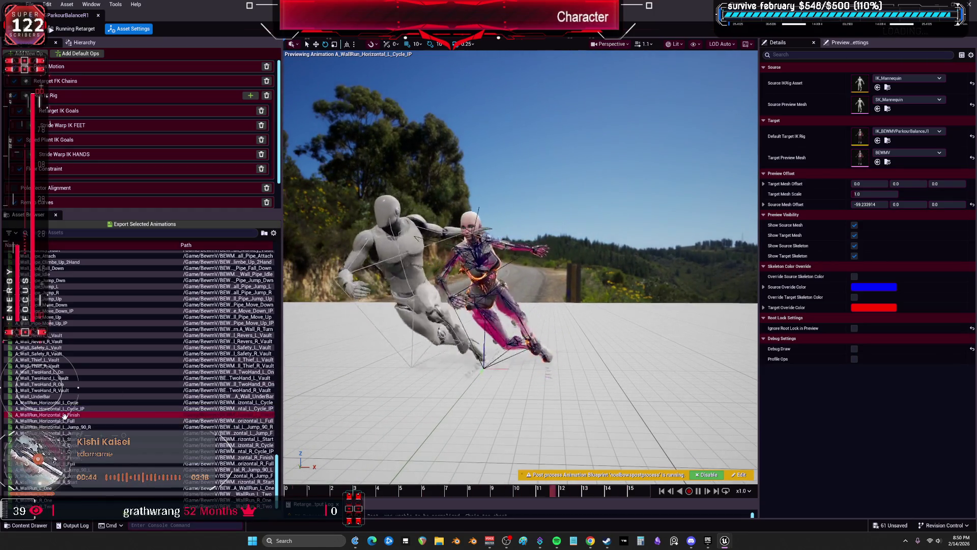
click(65, 415)
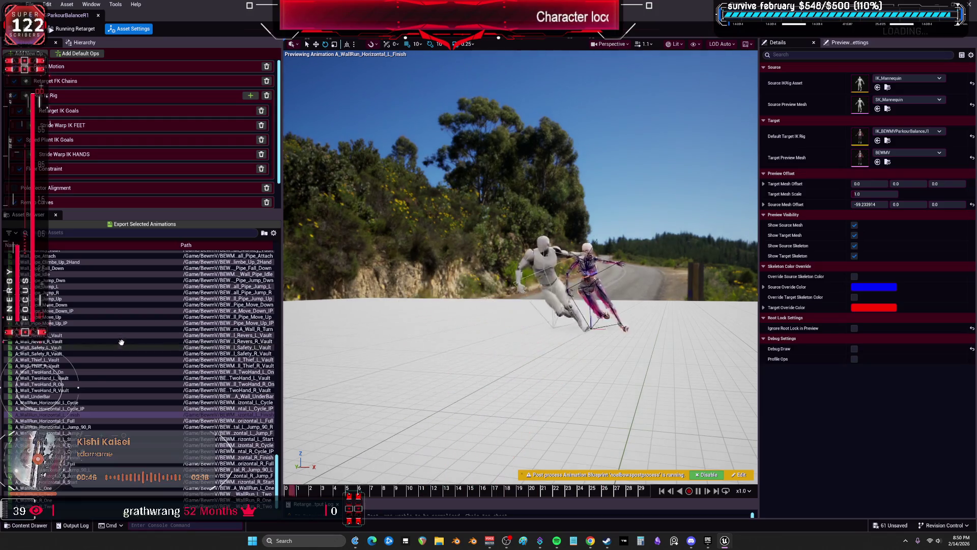
click(86, 421)
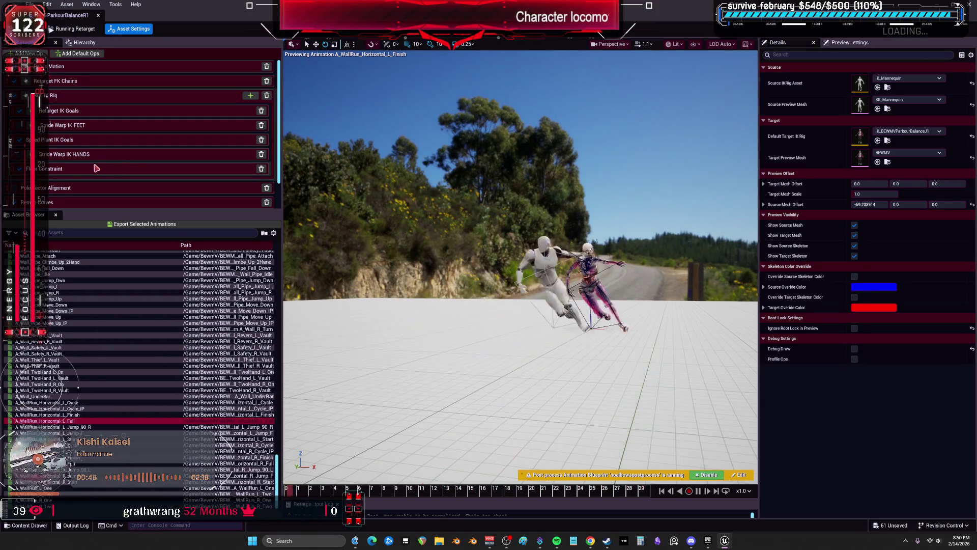
click(96, 427)
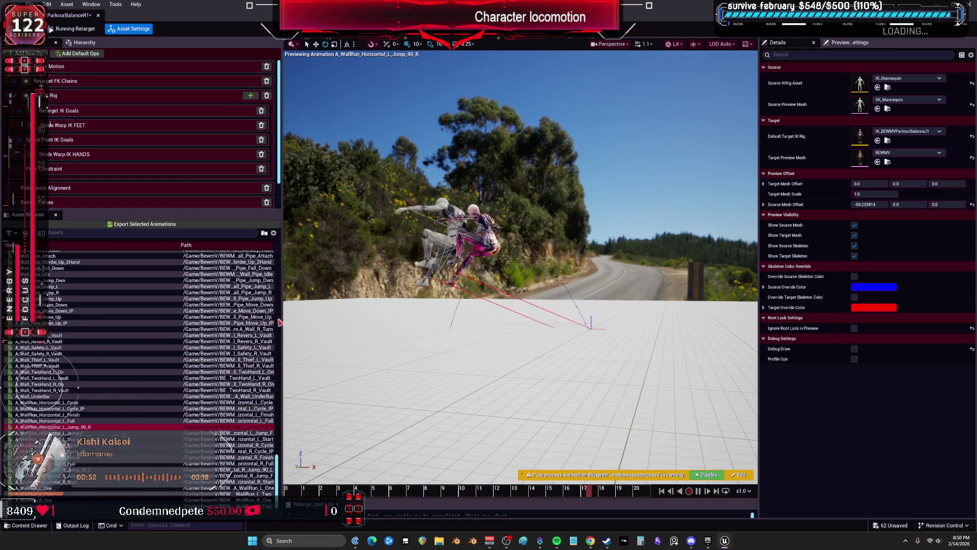
click(90, 433)
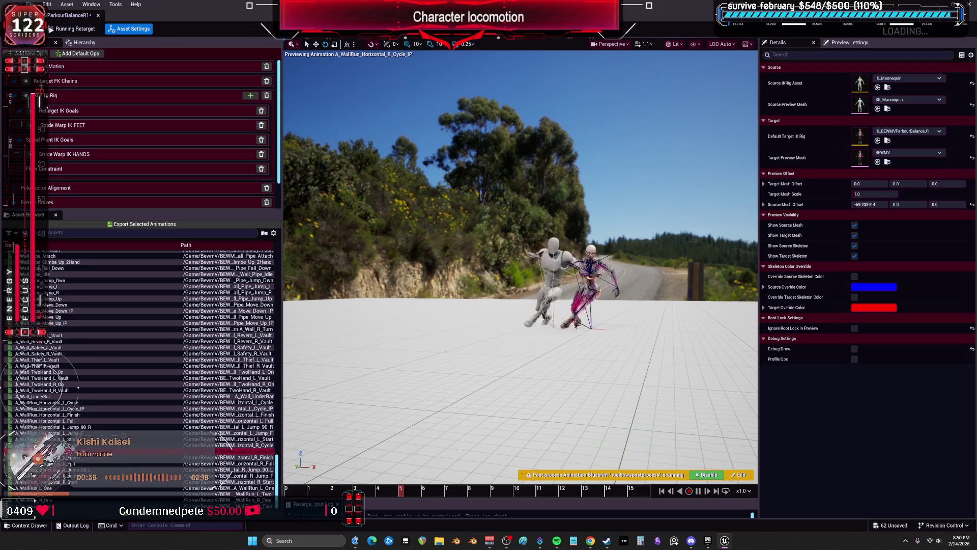
Step: Preview L_Start and the right horizontal wall-runs, then A_WallRun_L_One and A_WallRun_R_One
click(153, 445)
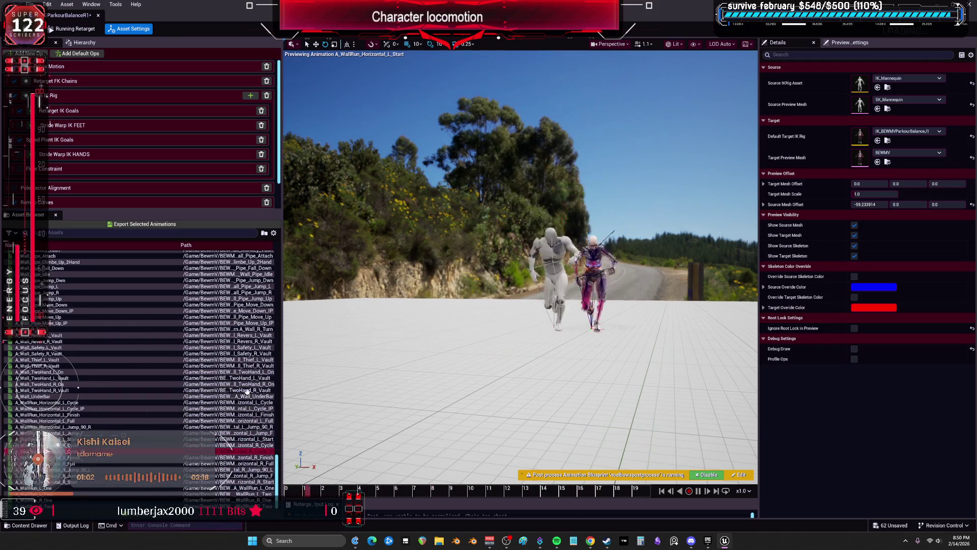
click(153, 444)
click(152, 451)
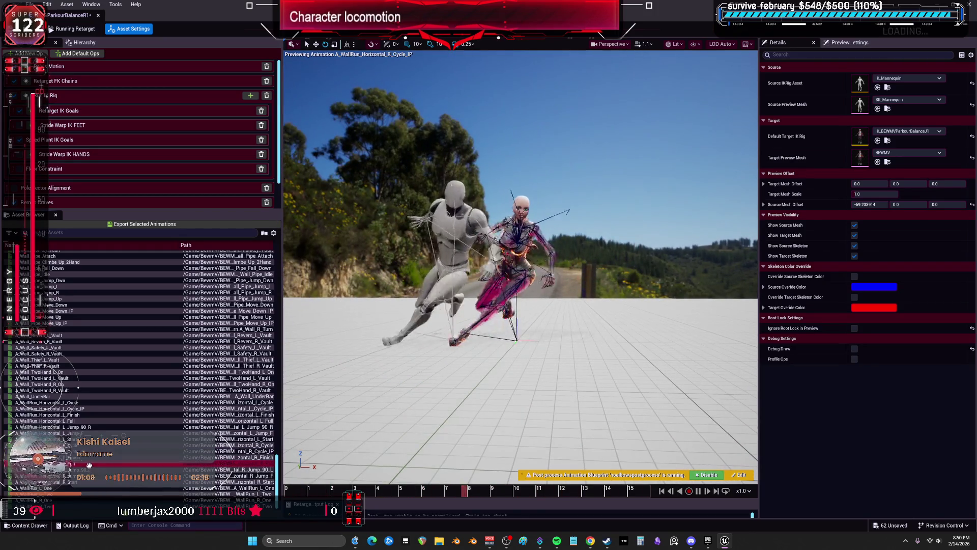
click(153, 463)
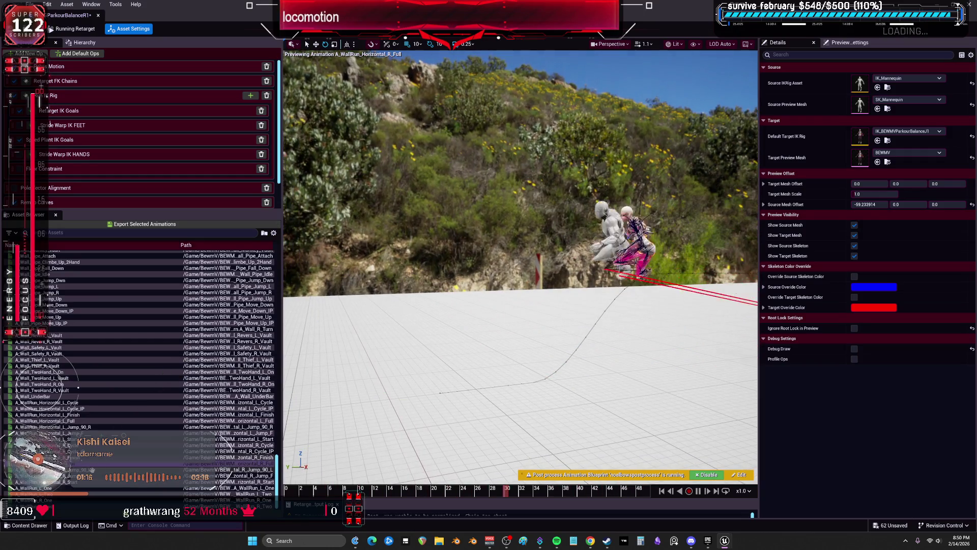
click(152, 470)
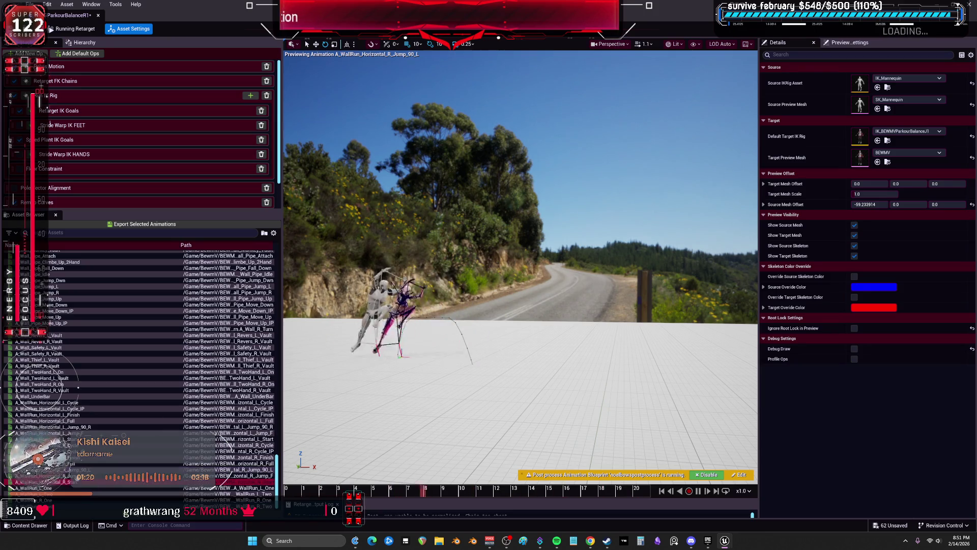
click(152, 481)
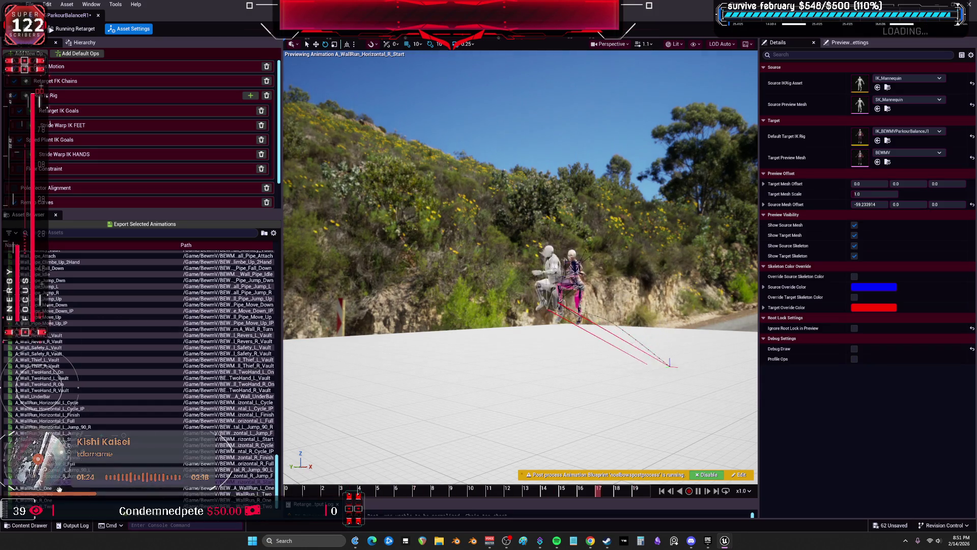
key(Down)
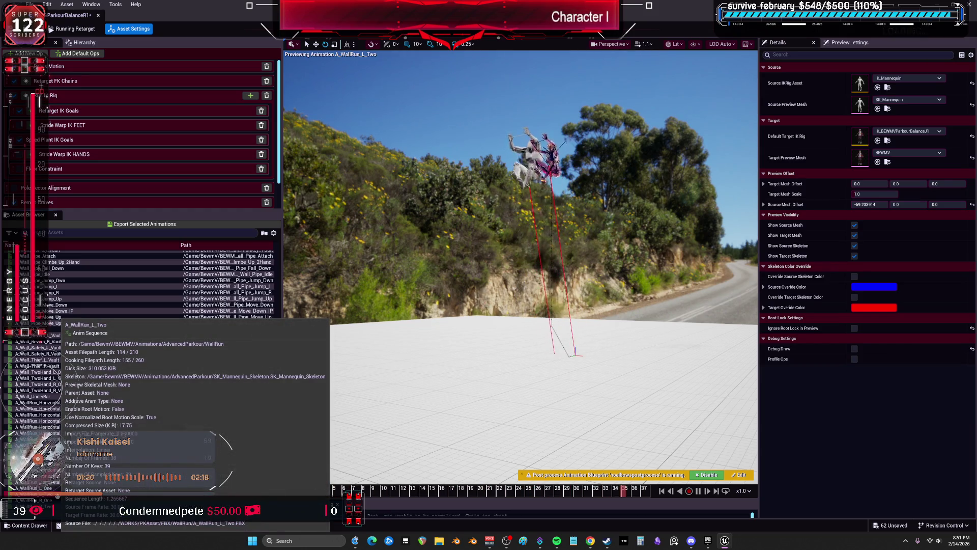
key(Down)
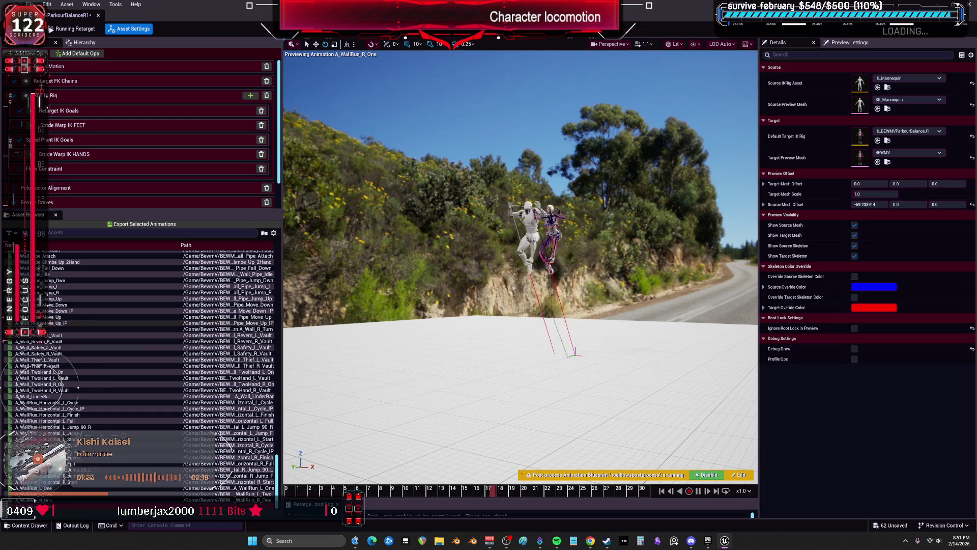
Step: Open the Export Animations dialog for the wall-run animations and cancel it
mouse_move(51, 402)
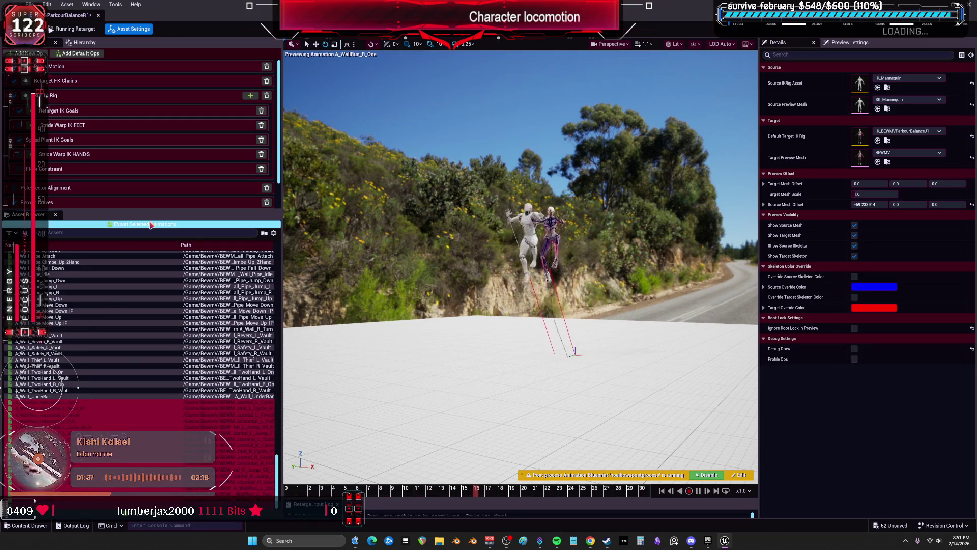
click(147, 224)
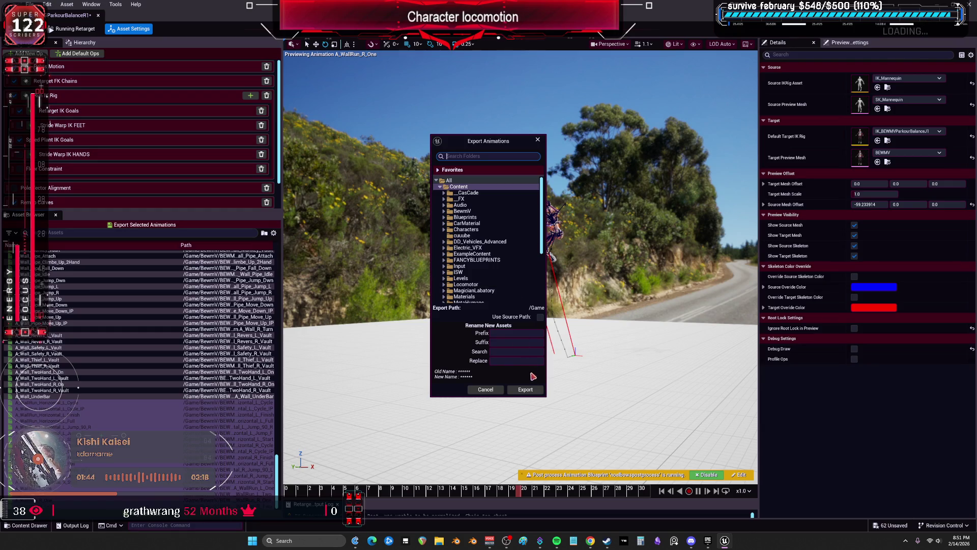
click(485, 390)
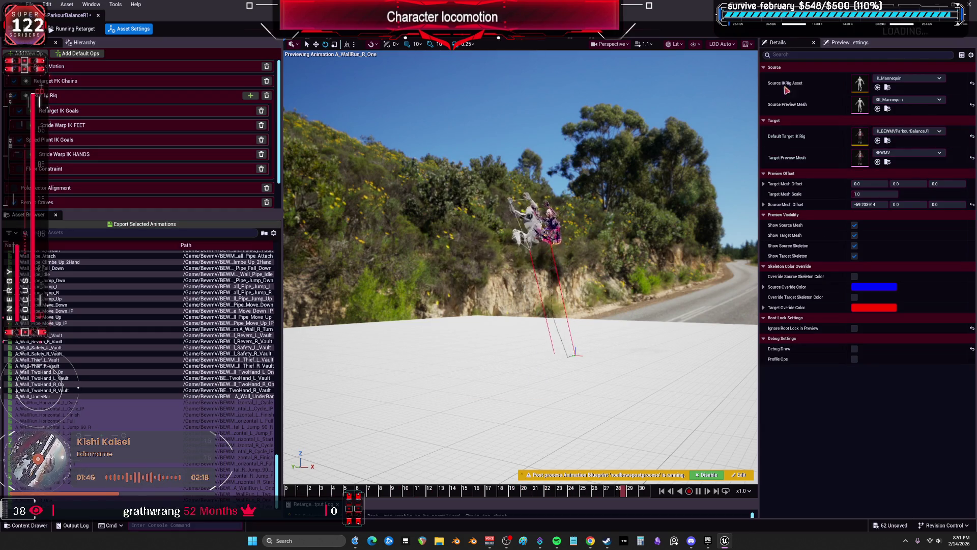
Step: Set the Default Target IK Rig to IK_BEWMVParkourBalanceR in the maximized retargeter
drag(257, 5, 511, 230)
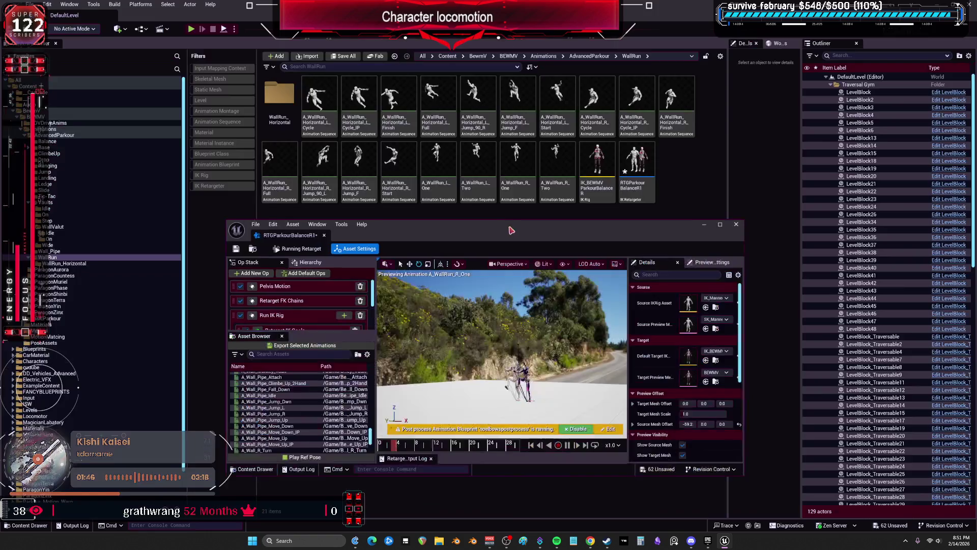
double_click(621, 237)
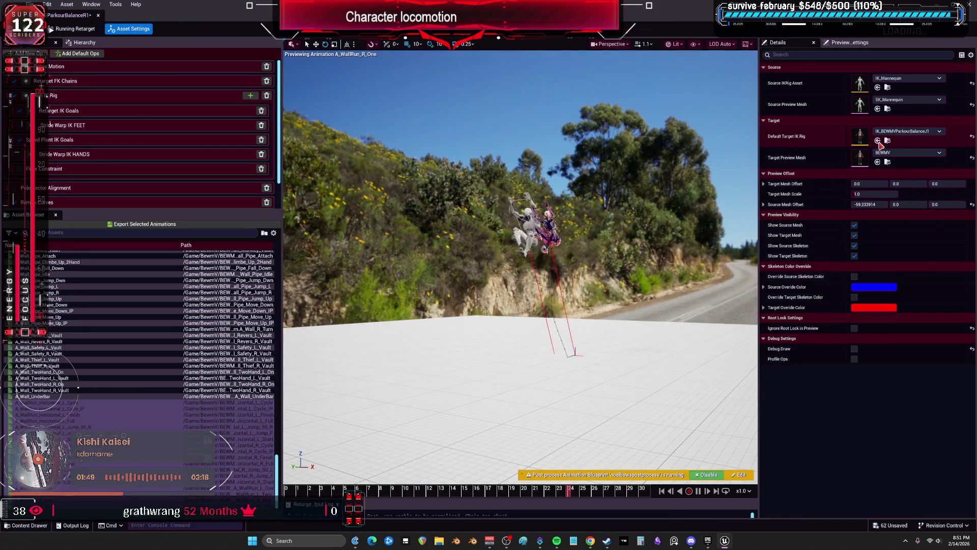
click(524, 278)
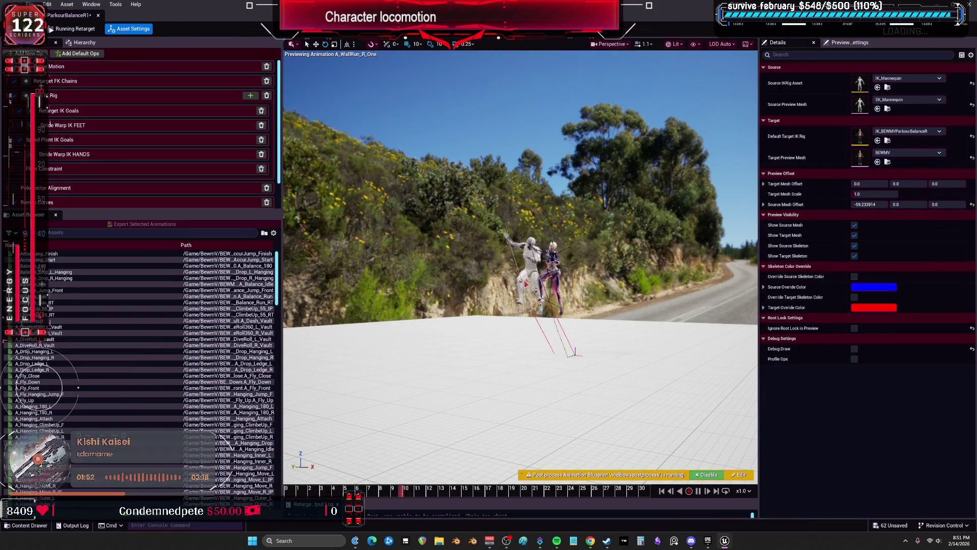
scroll(96, 405, down, 5)
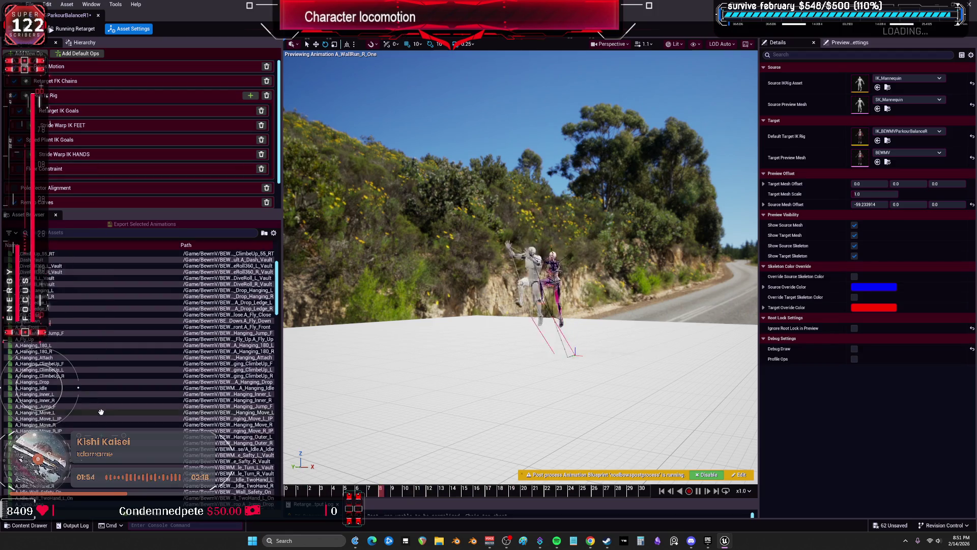
scroll(96, 405, down, 5)
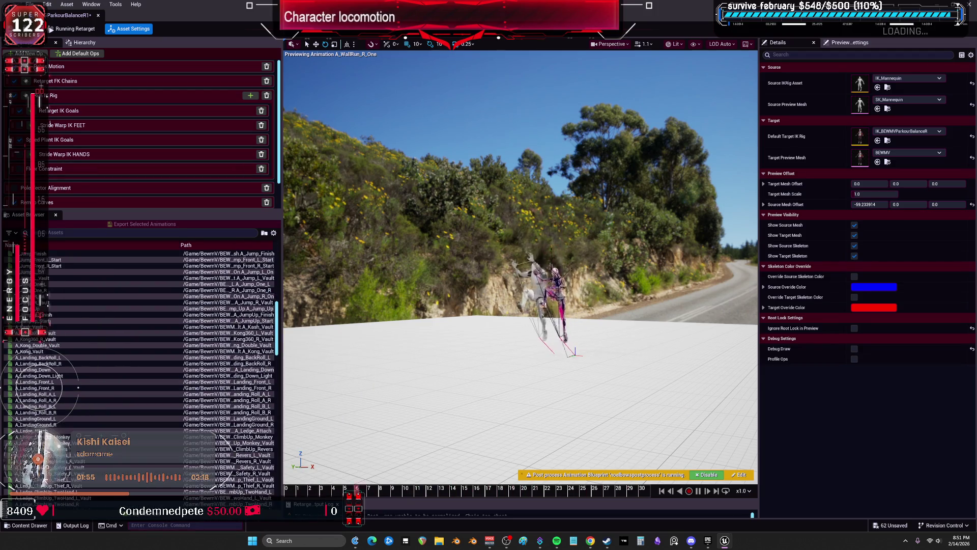
scroll(153, 367, down, 5)
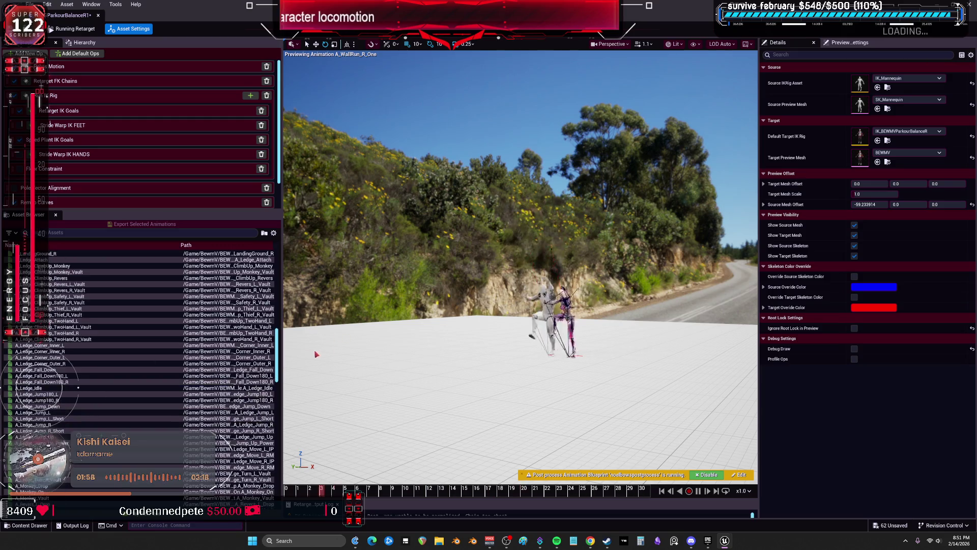
drag(280, 360, 279, 484)
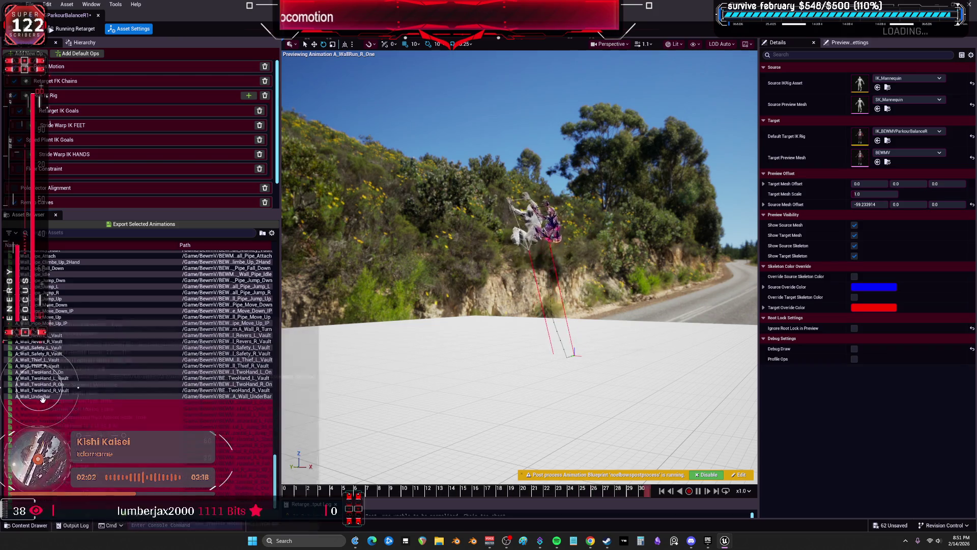
click(135, 225)
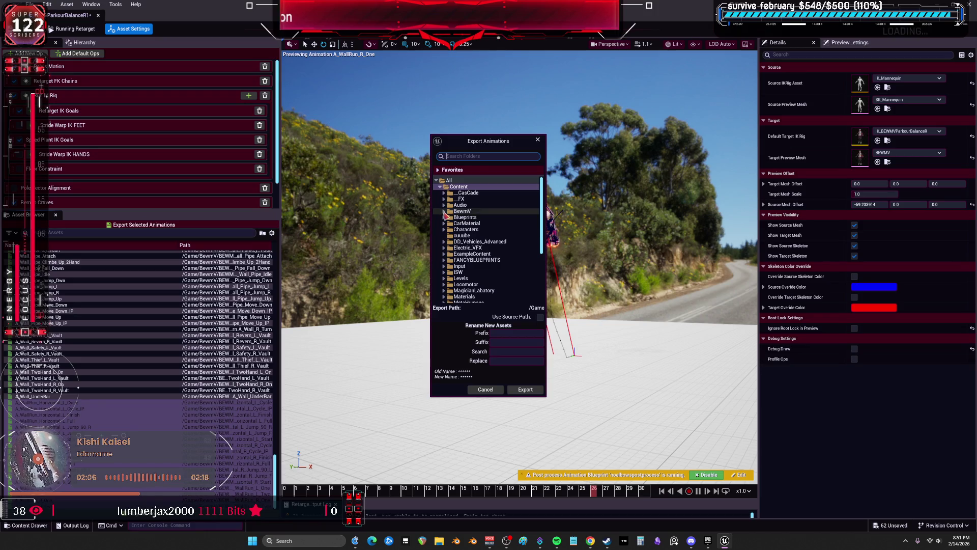
Step: Export the wall-run animations to BEWMV/Animations/AdvancedParkour/WallRun with suffix _V_R
click(444, 212)
click(448, 218)
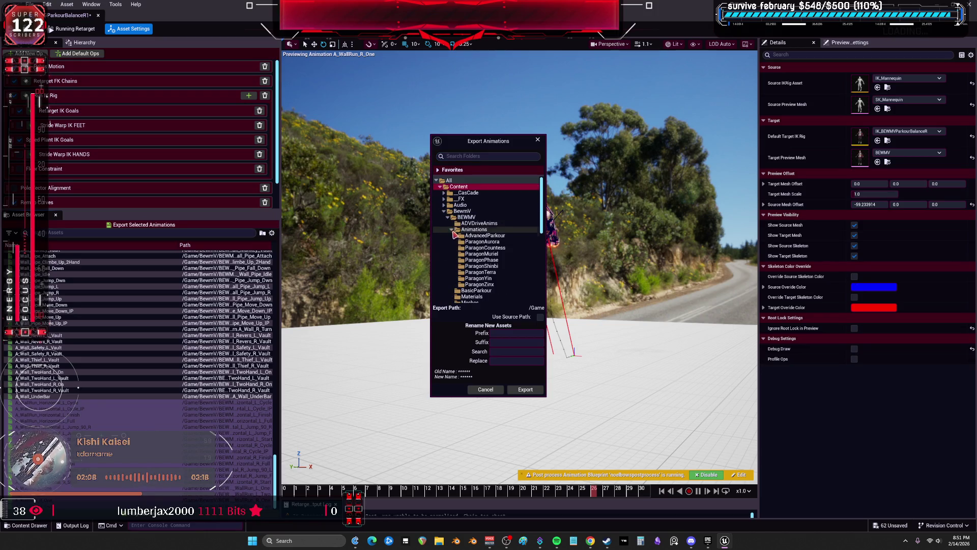
scroll(475, 290, down, 2)
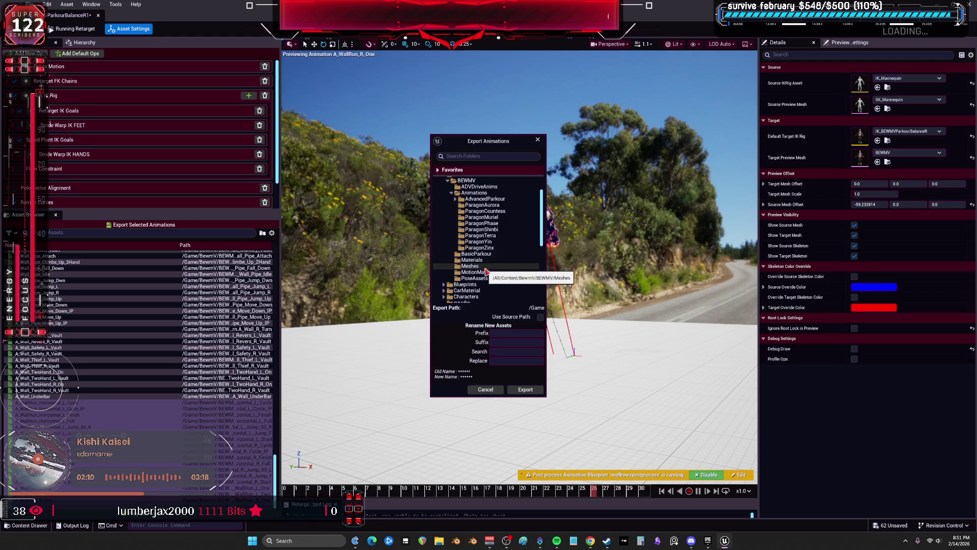
click(455, 199)
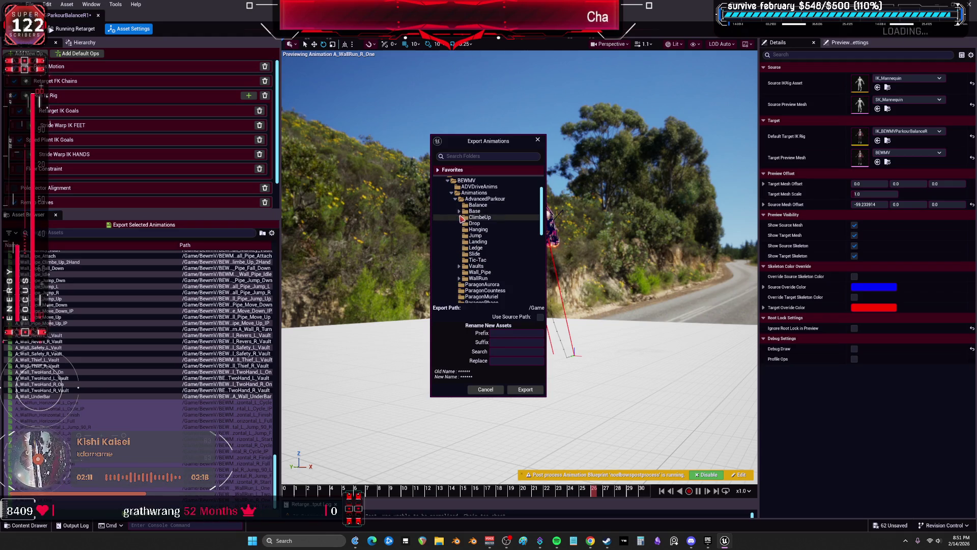
scroll(488, 283, down, 1)
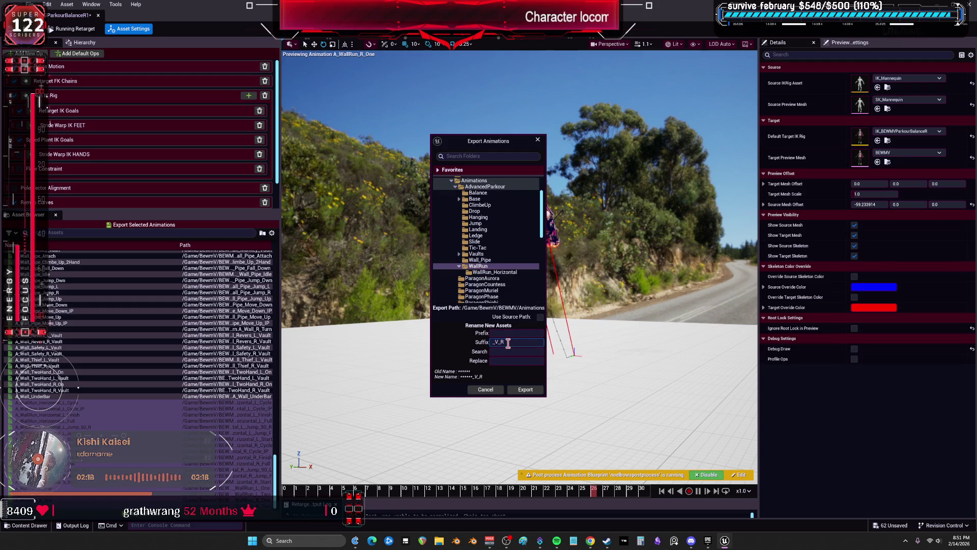
click(524, 391)
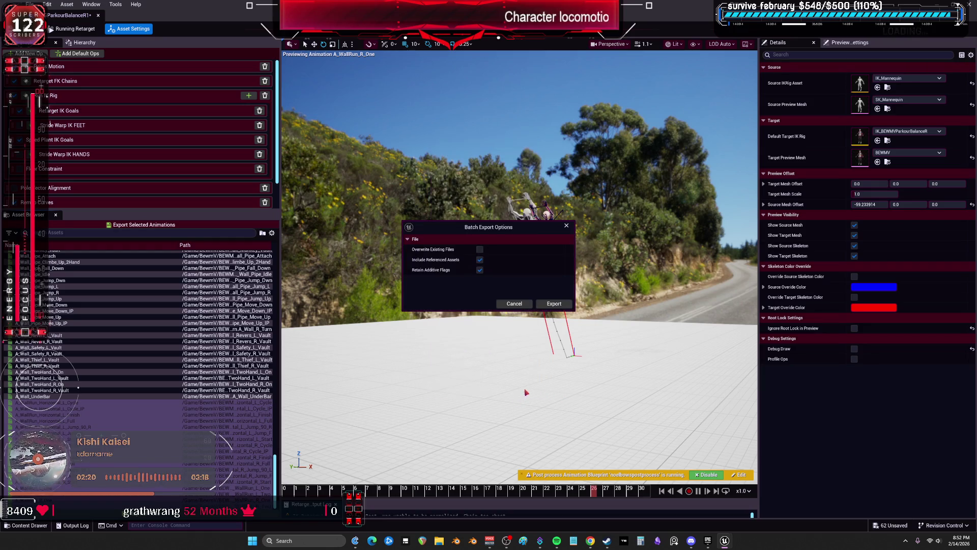
click(554, 304)
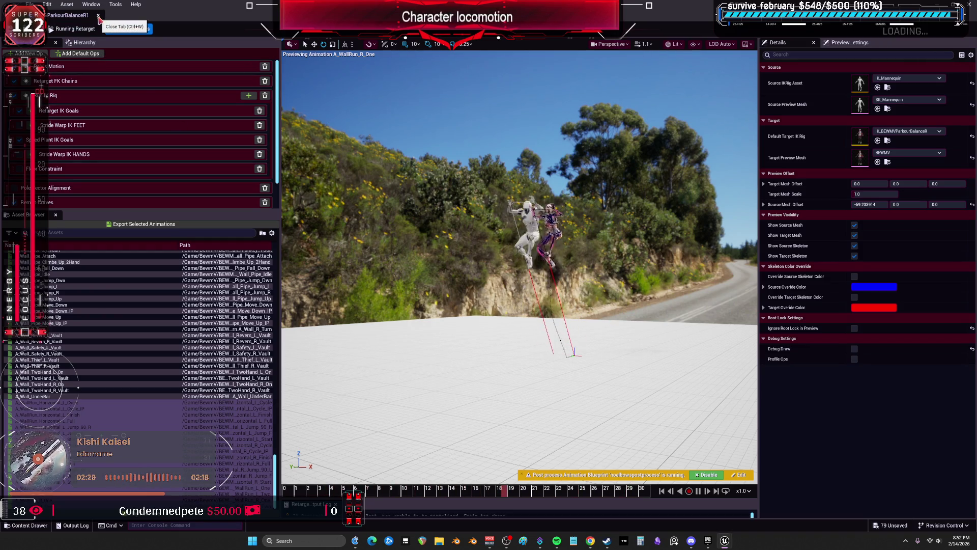
Step: Check the WallRun_Horizontal, WallRun and Wall_Pipe folders, then close the retargeter
mouse_move(126, 21)
mouse_down()
mouse_move(437, 326)
mouse_move(436, 375)
mouse_up()
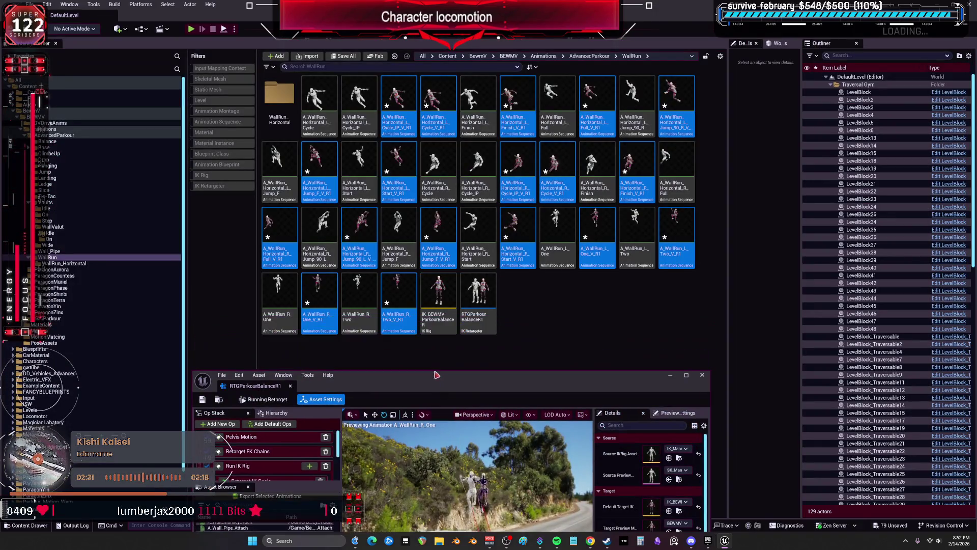
click(64, 263)
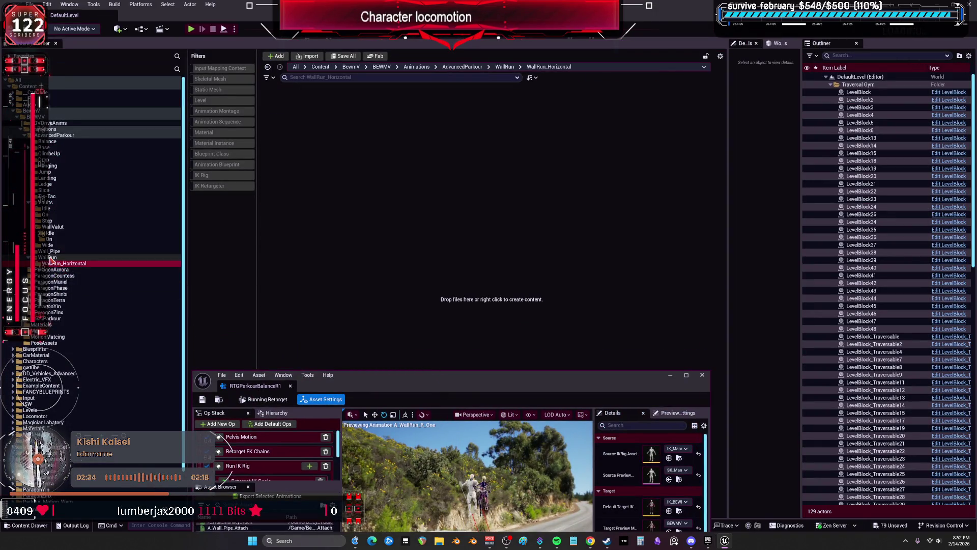
click(53, 257)
click(53, 250)
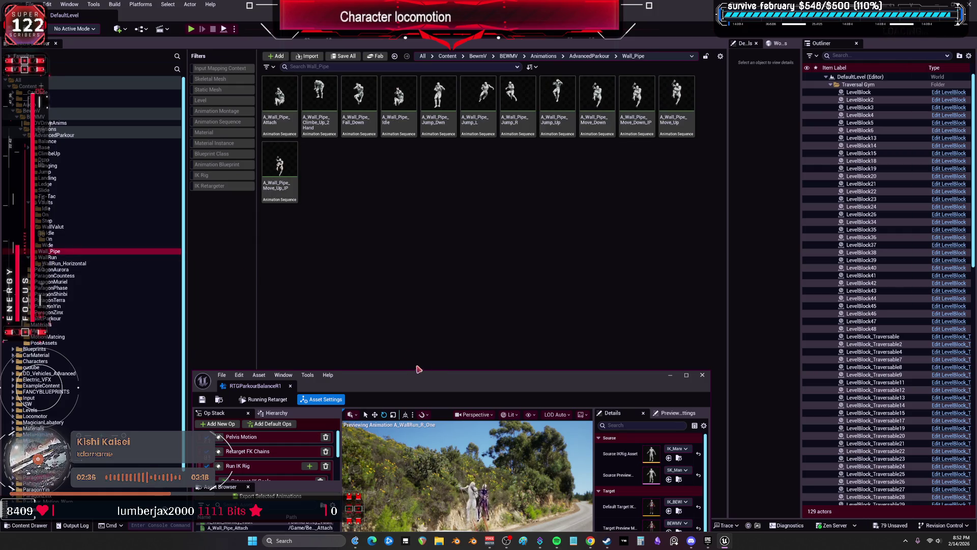
drag(465, 210, 643, 195)
click(752, 179)
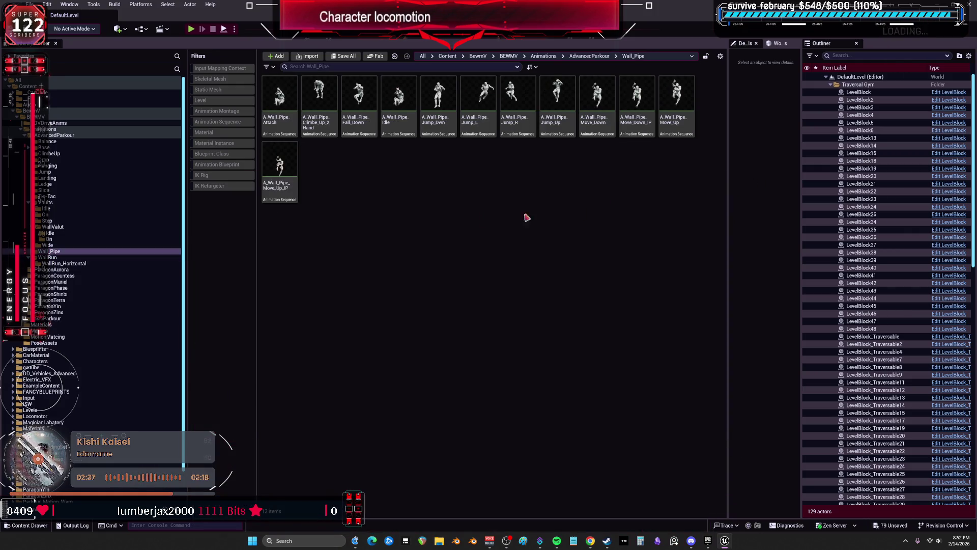
Step: Check the Wide, WallValut, Idle, Step, Vaults, Tic-Tac, Slide, Landing and Jump folders
click(48, 245)
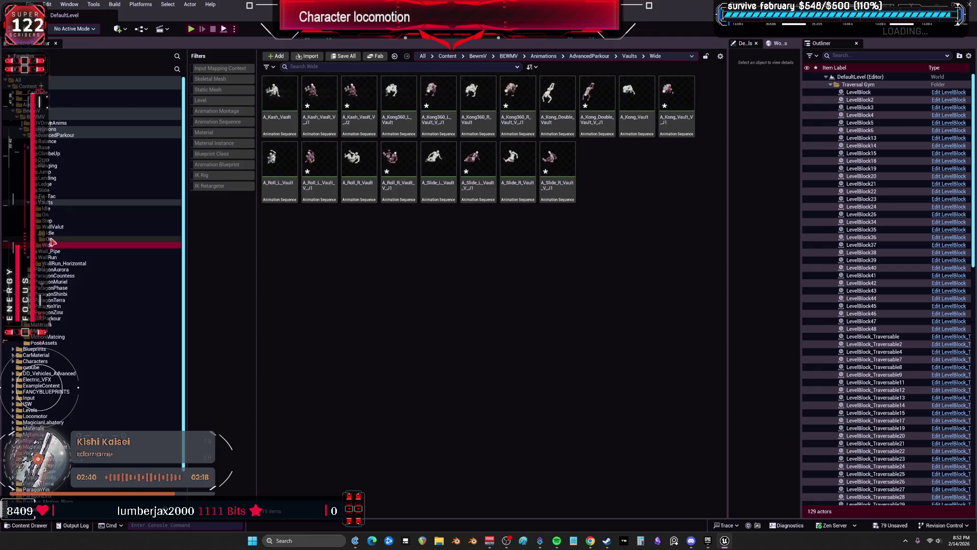
click(50, 239)
click(54, 226)
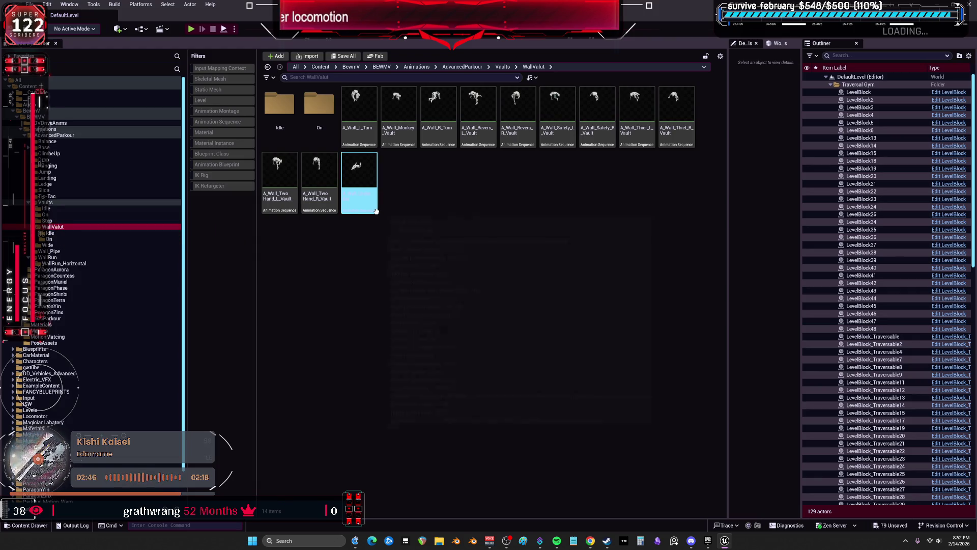
mouse_move(373, 208)
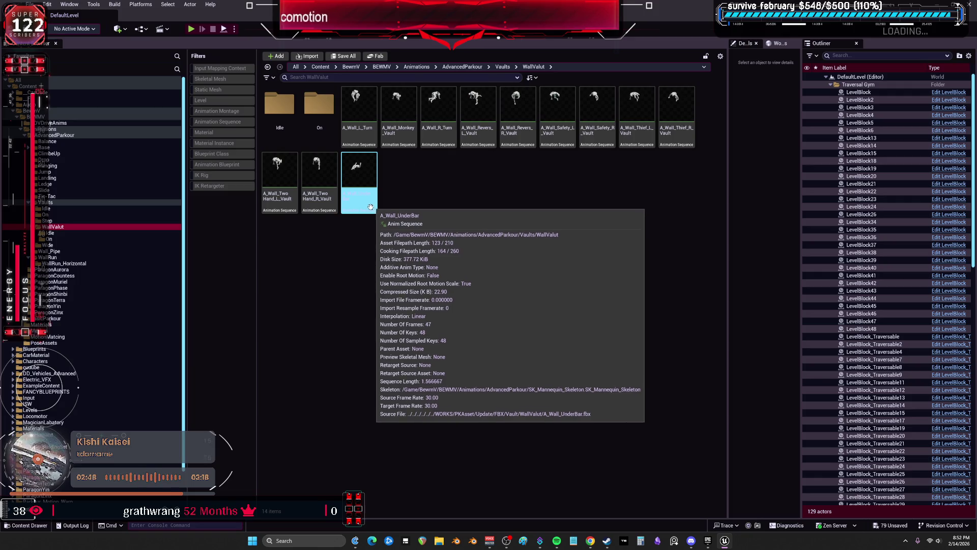
click(49, 221)
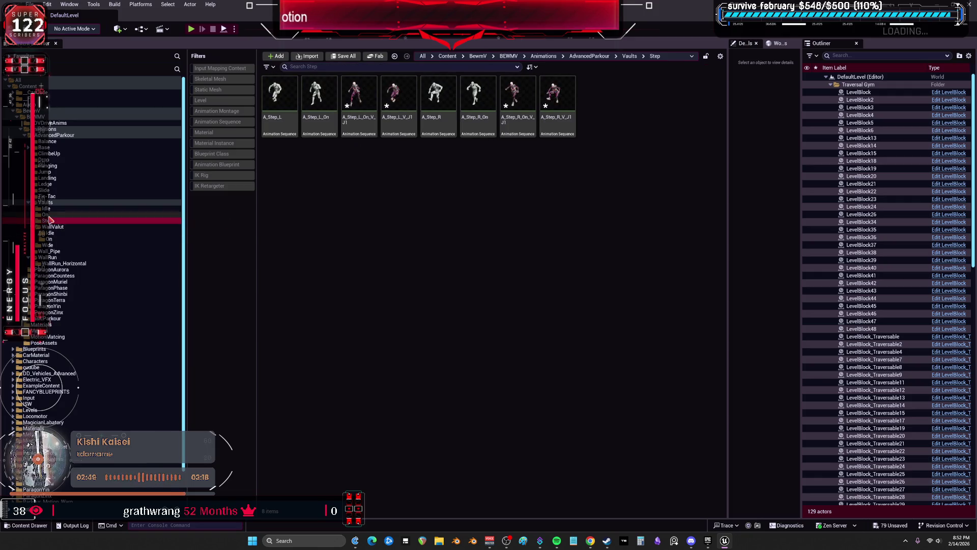
click(51, 210)
click(51, 203)
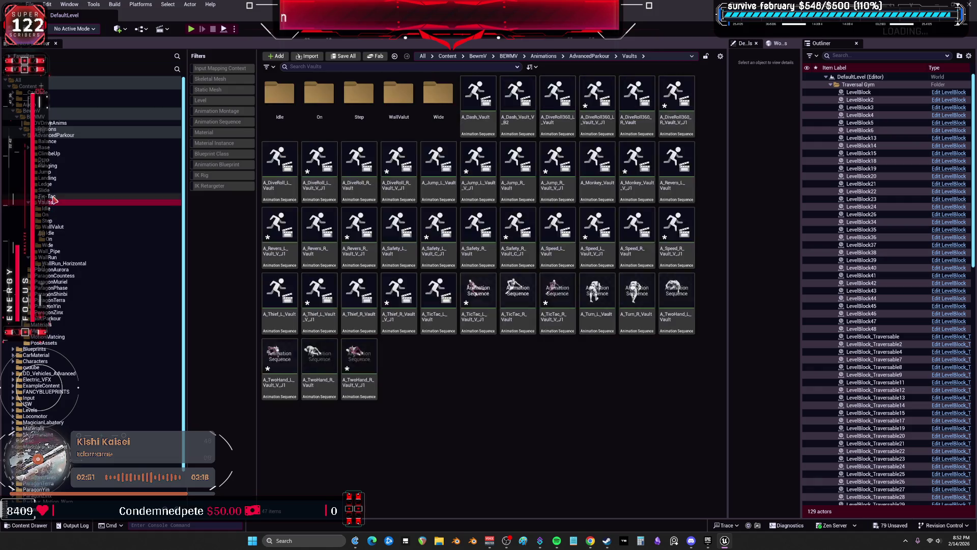
click(55, 196)
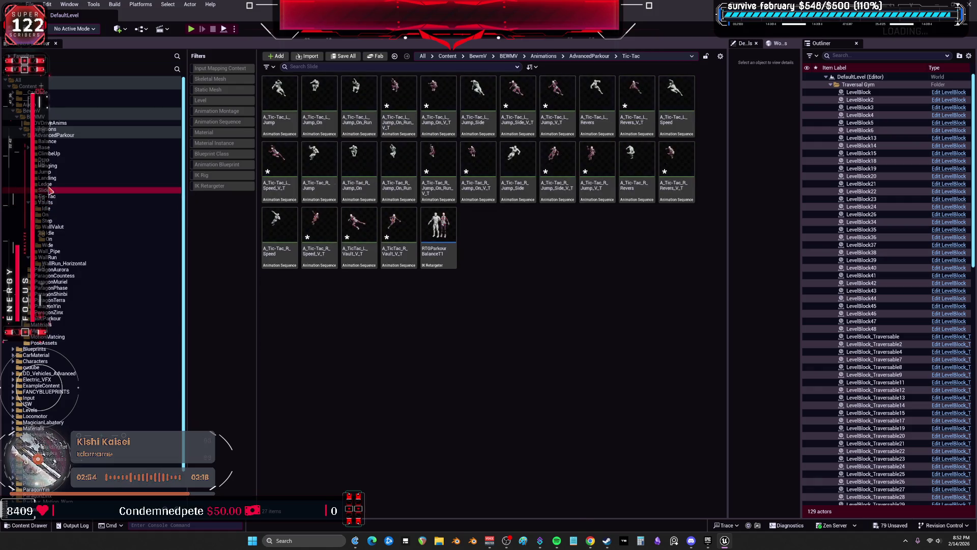
click(50, 191)
click(54, 177)
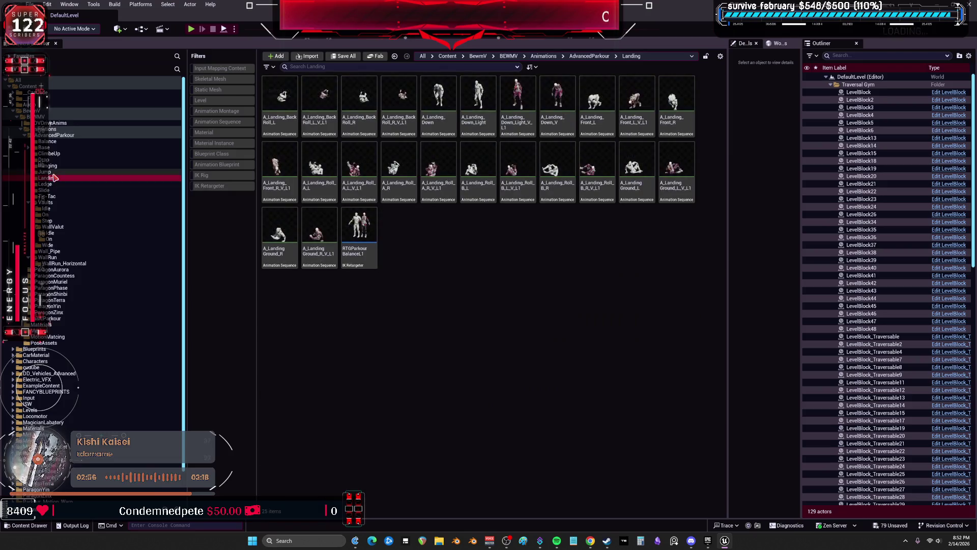
click(57, 172)
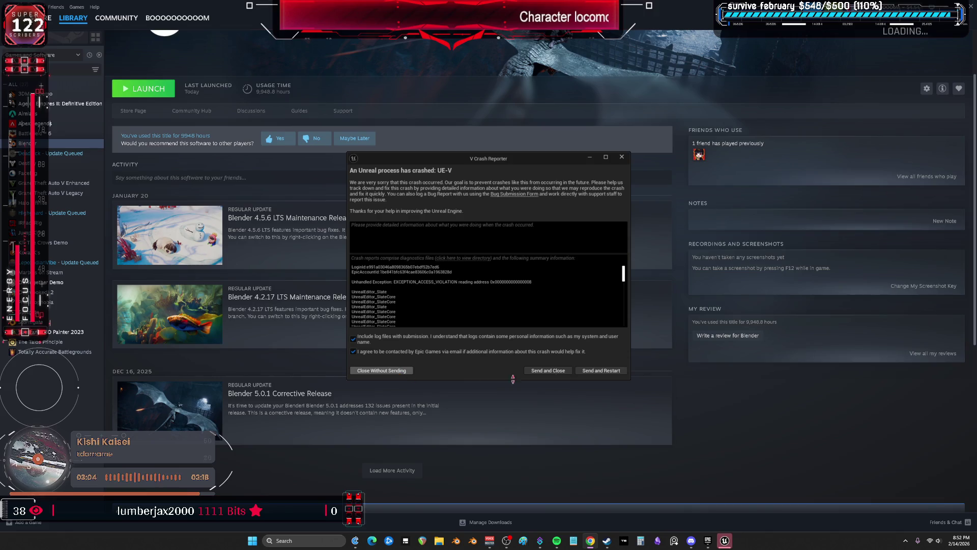
Step: Send the crash report, relaunch project V and restore all autosaved packages
click(565, 371)
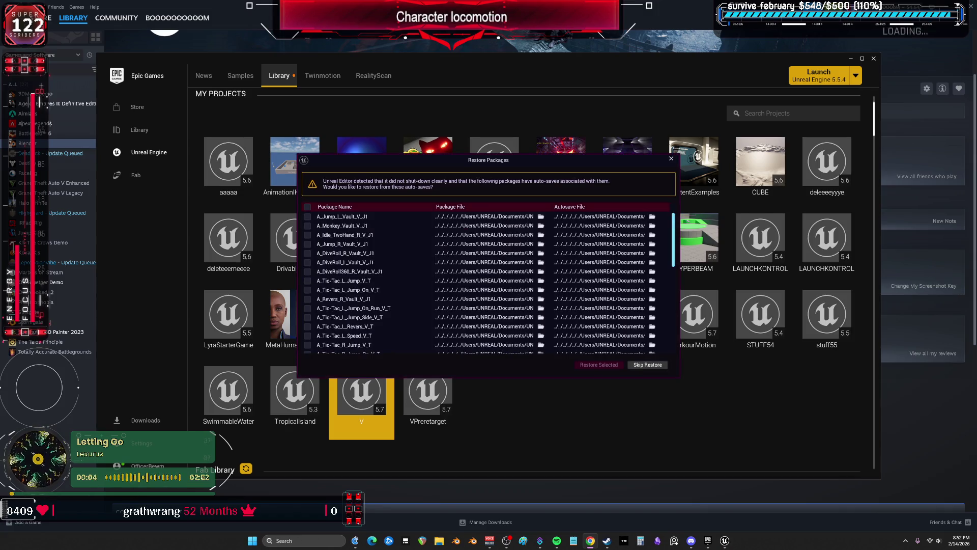
scroll(382, 273, down, 10)
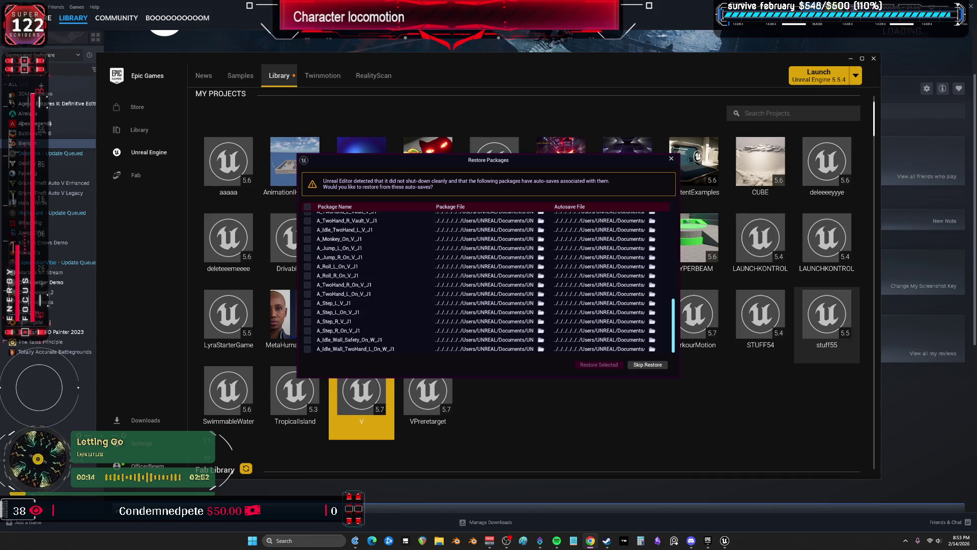
scroll(465, 258, up, 10)
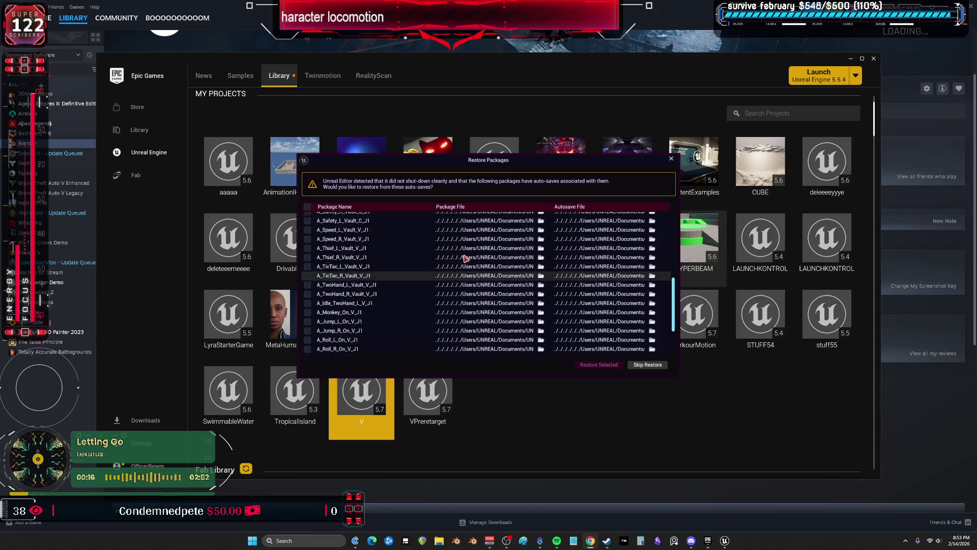
scroll(465, 258, up, 5)
click(308, 207)
click(593, 367)
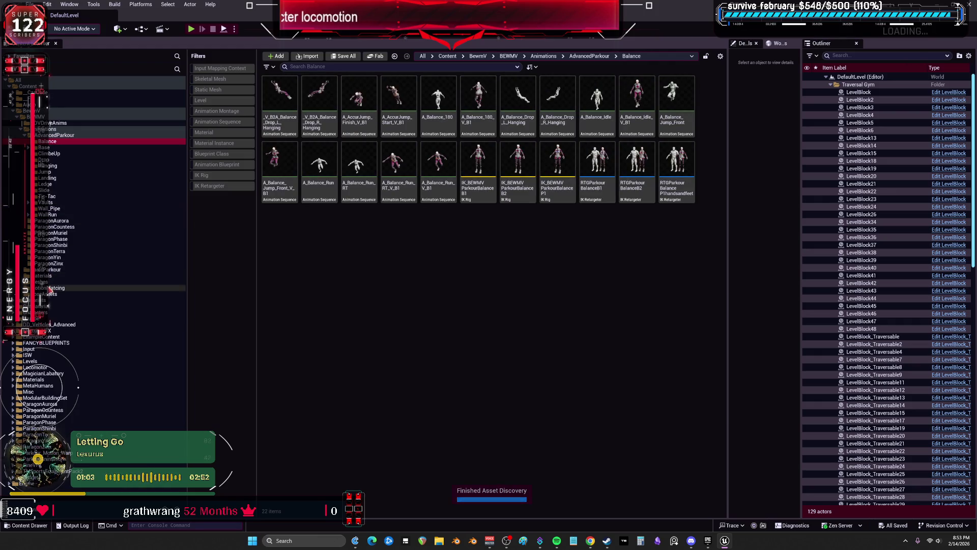
Step: Open the RTGParkourBalanceR1 IK Retargeter from the BasicParkour WallRun folder
click(51, 270)
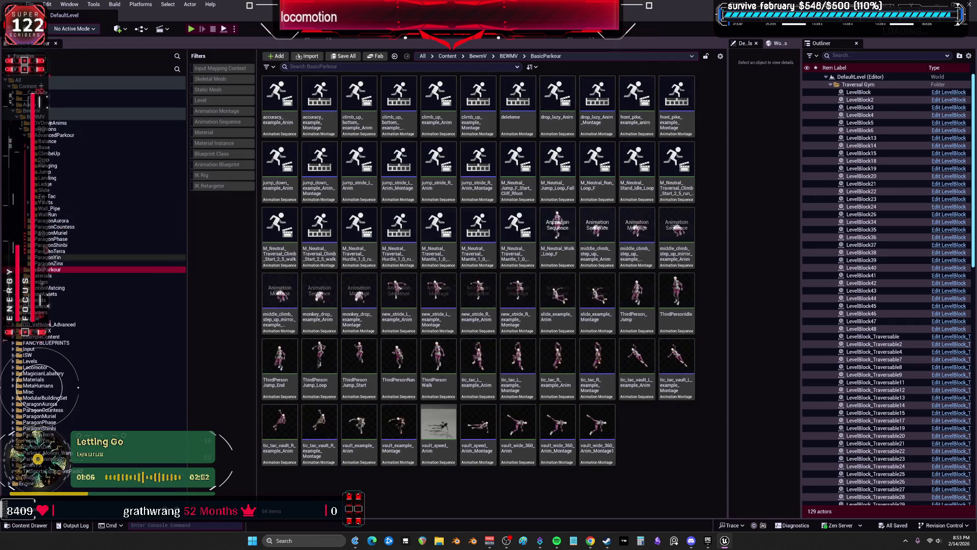
click(48, 214)
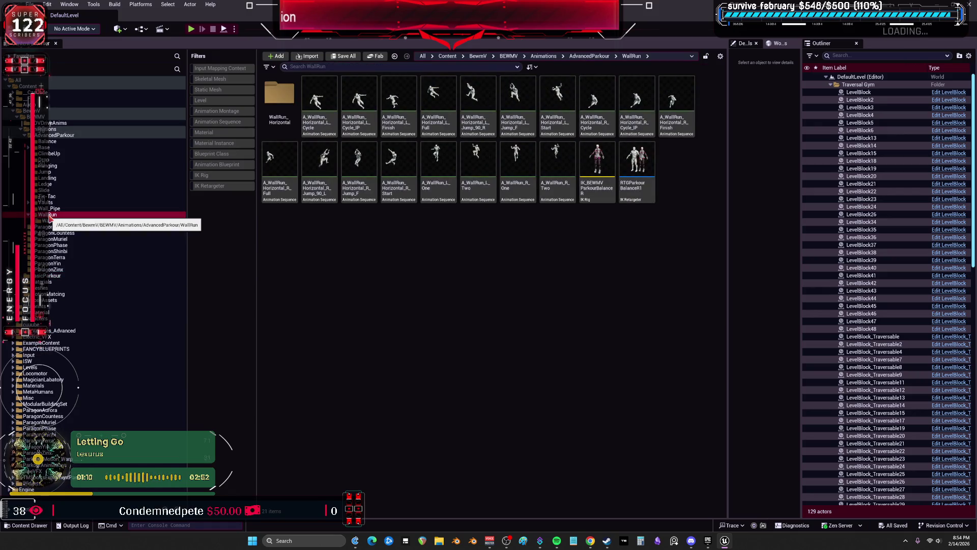
click(280, 173)
click(652, 190)
click(633, 266)
double_click(634, 201)
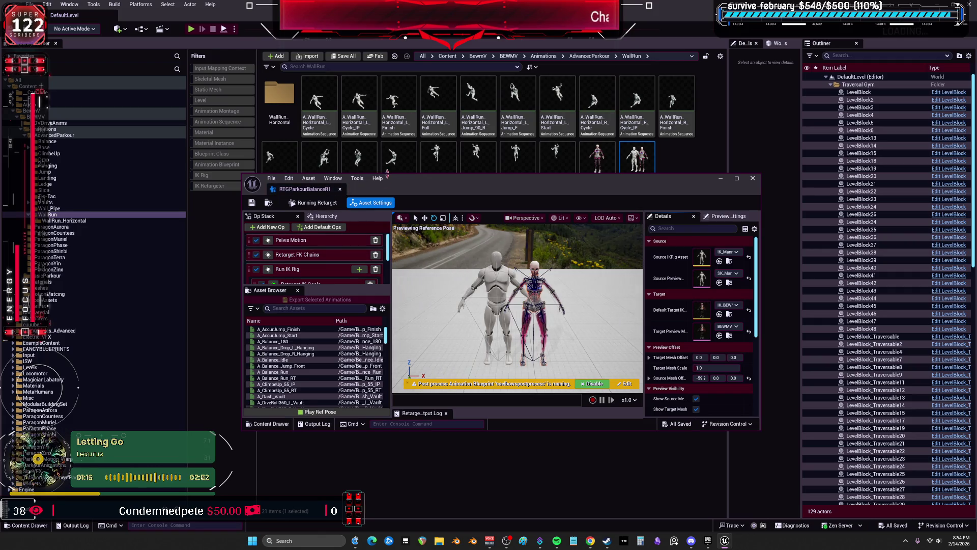
Step: Maximize the retargeter, preview A_WallRun_Horizontal_R_Full, and select all WallRun animations for export
double_click(397, 182)
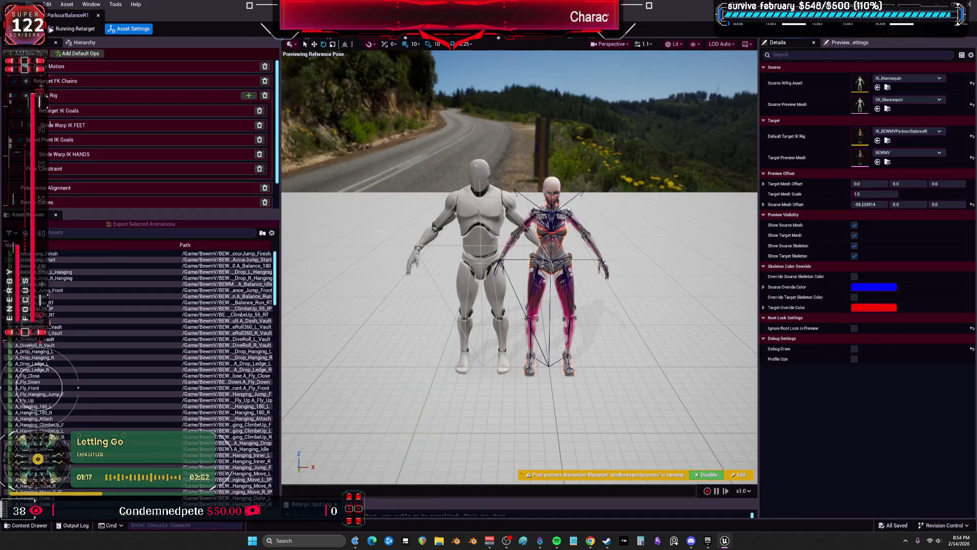
scroll(277, 326, down, 3)
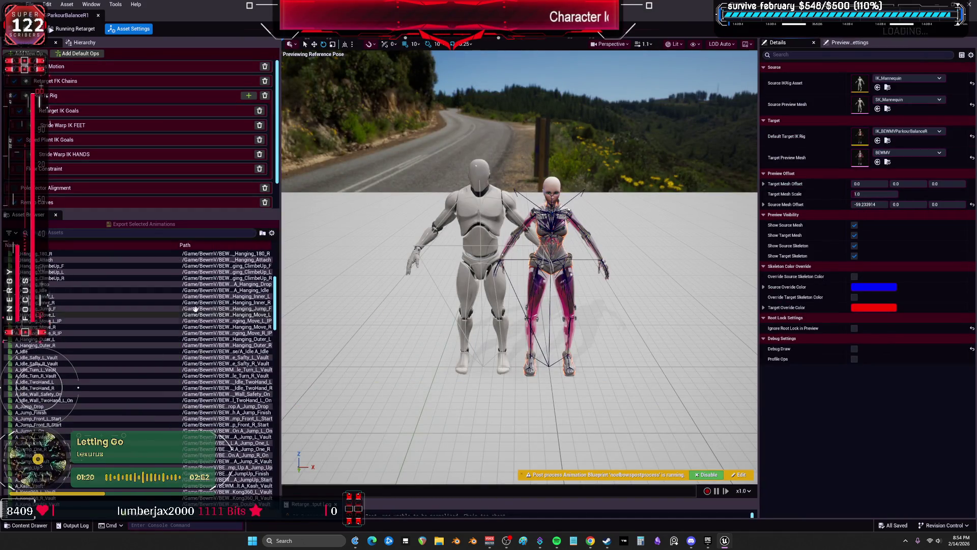
scroll(277, 306, down, 3)
scroll(277, 306, down, 10)
click(48, 463)
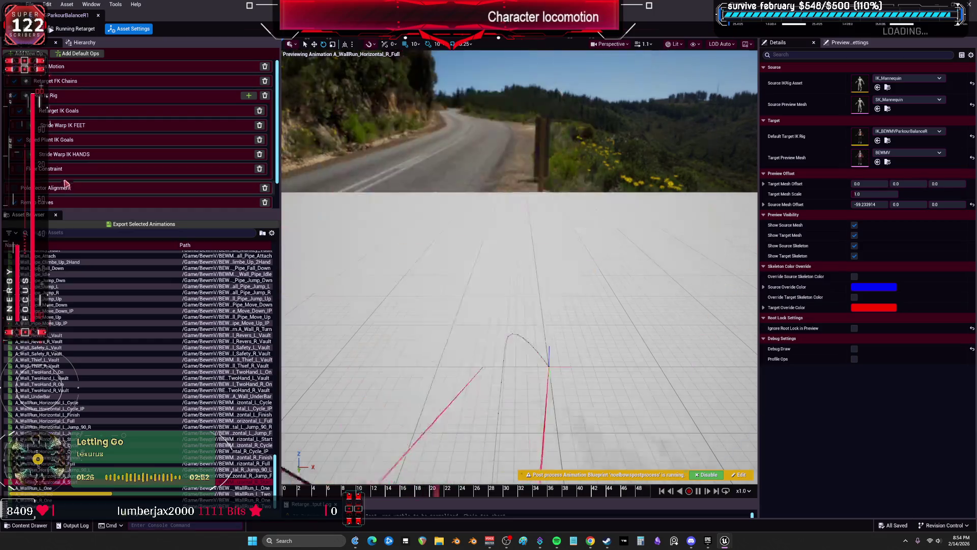
ctrl+click(60, 485)
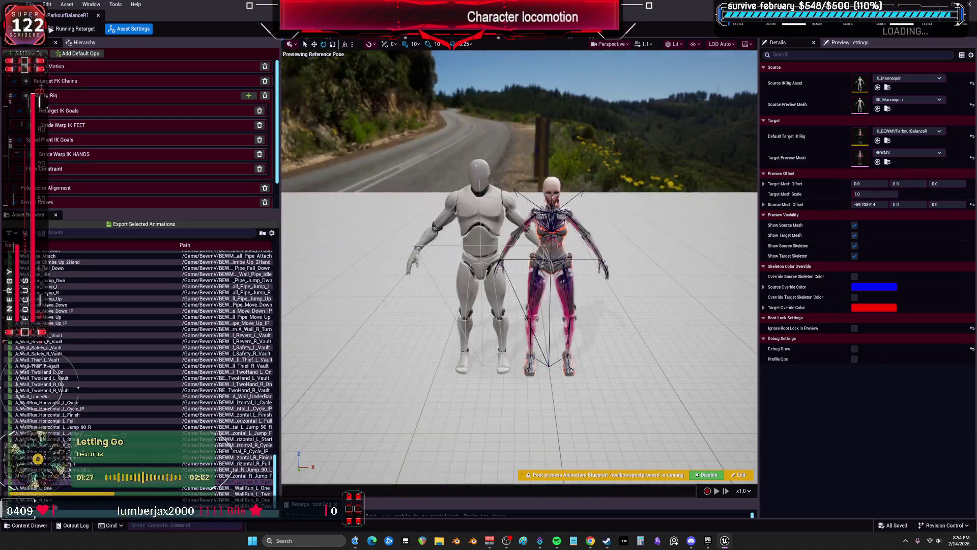
shift+click(56, 402)
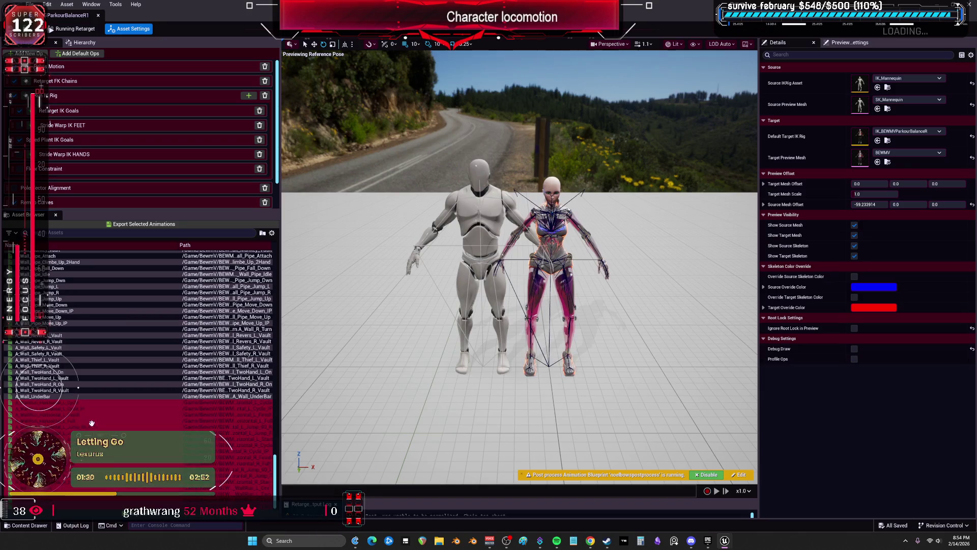
click(144, 224)
Step: Export the WallRun animations to BewmV/BEWMV/Animations/AdvancedParkour/WallRun with suffix _V_R1
click(444, 210)
scroll(454, 199, down, 2)
click(447, 193)
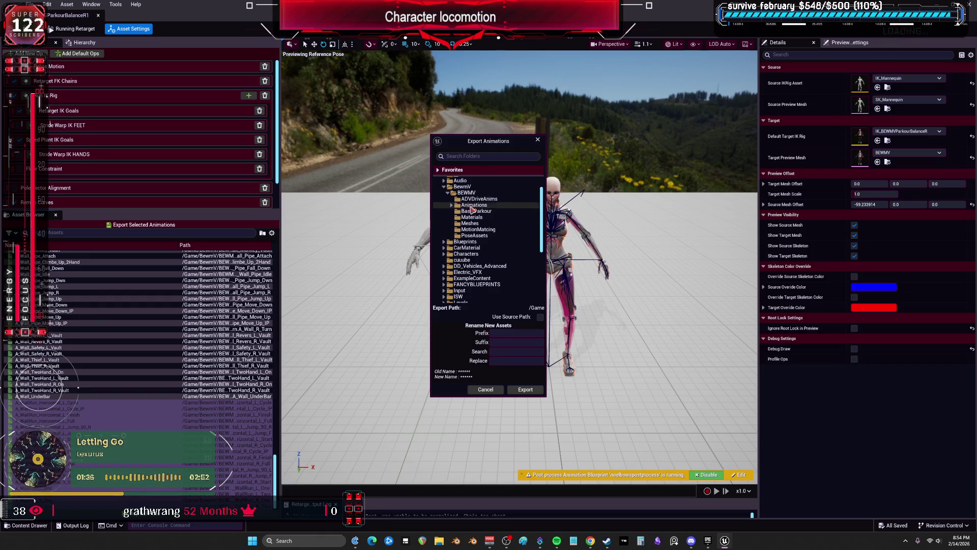
click(451, 204)
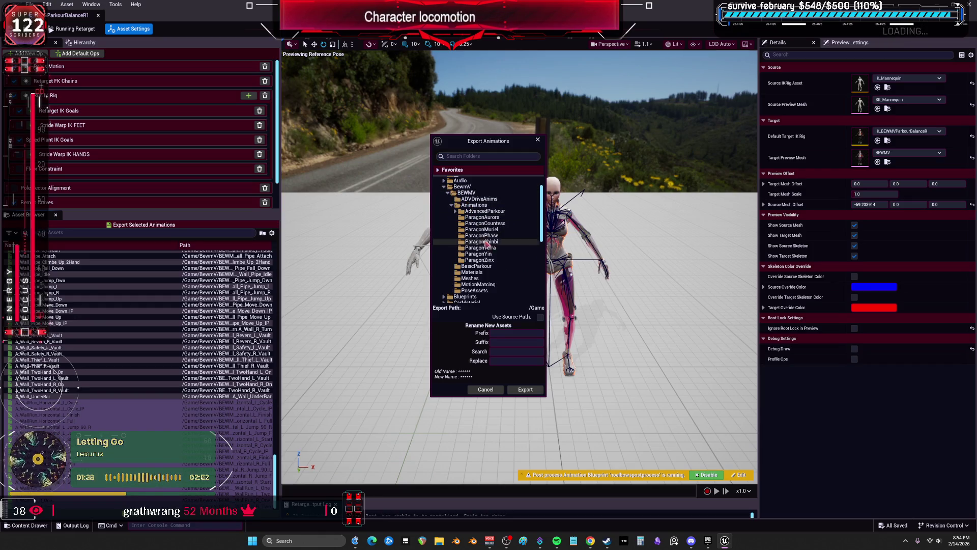
click(455, 211)
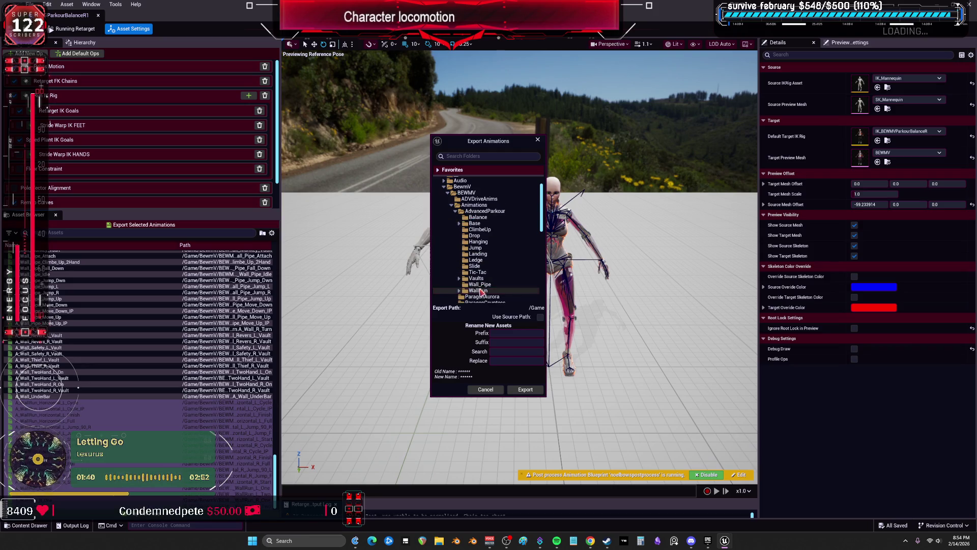
double_click(478, 291)
click(503, 342)
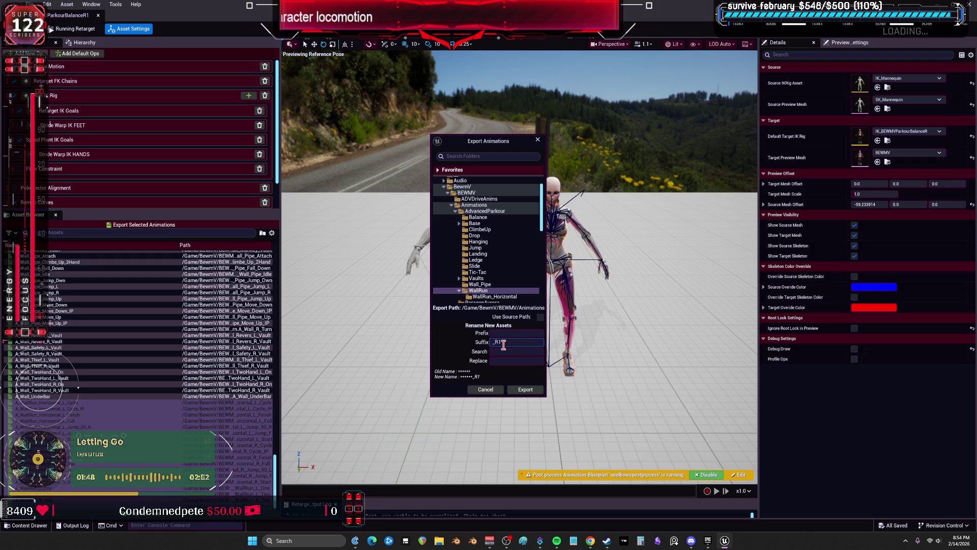
text(V_)
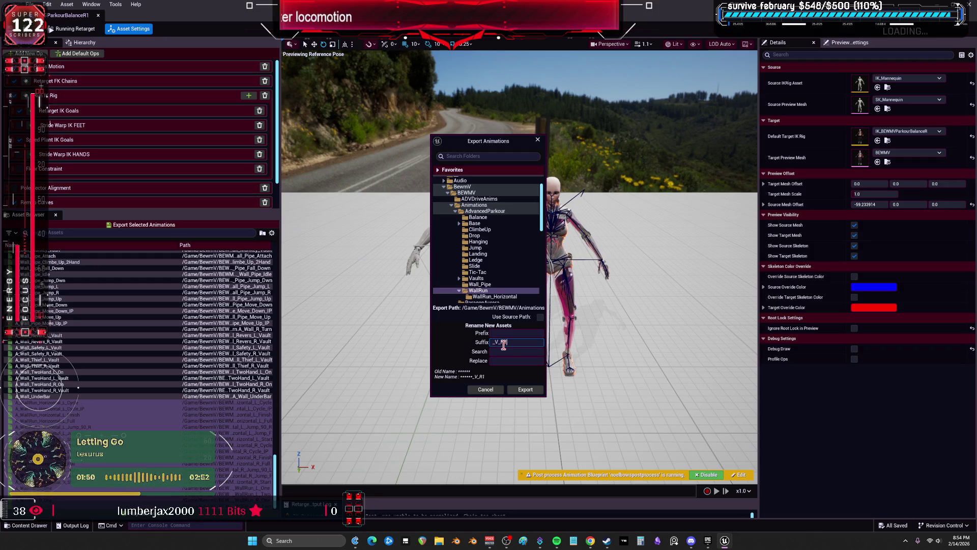
click(522, 388)
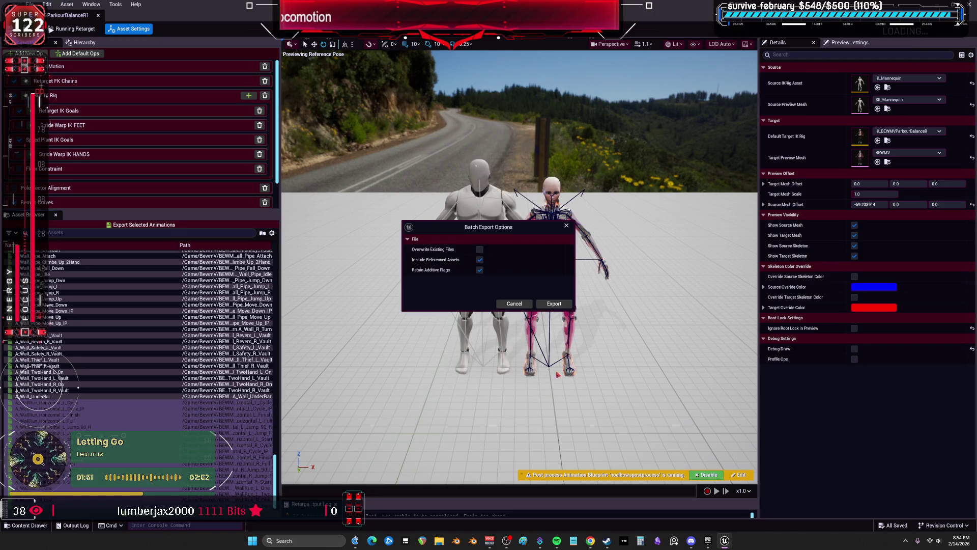
click(566, 308)
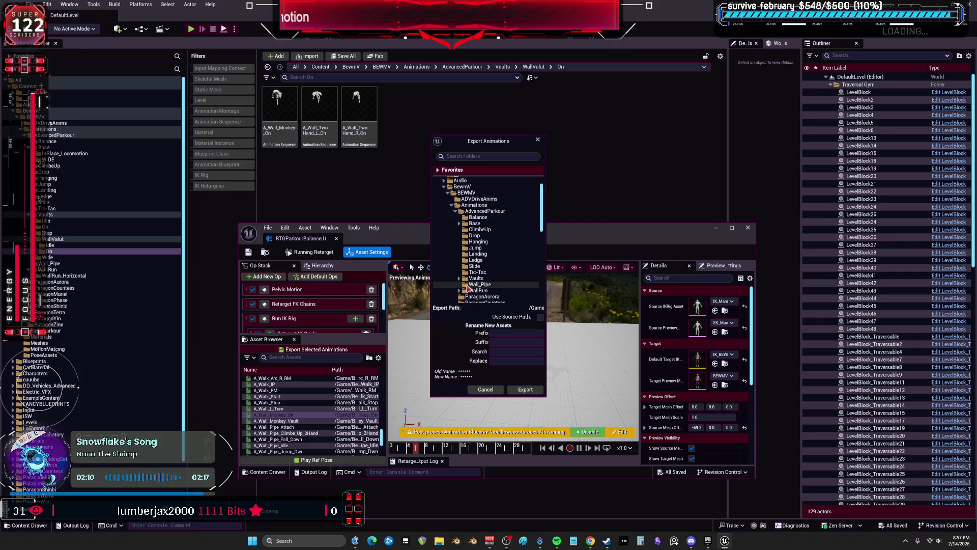
Step: Export the monkey wall vault to Vaults/WallValut/On with suffix _V_J1
scroll(460, 294, down, 2)
click(459, 253)
click(462, 279)
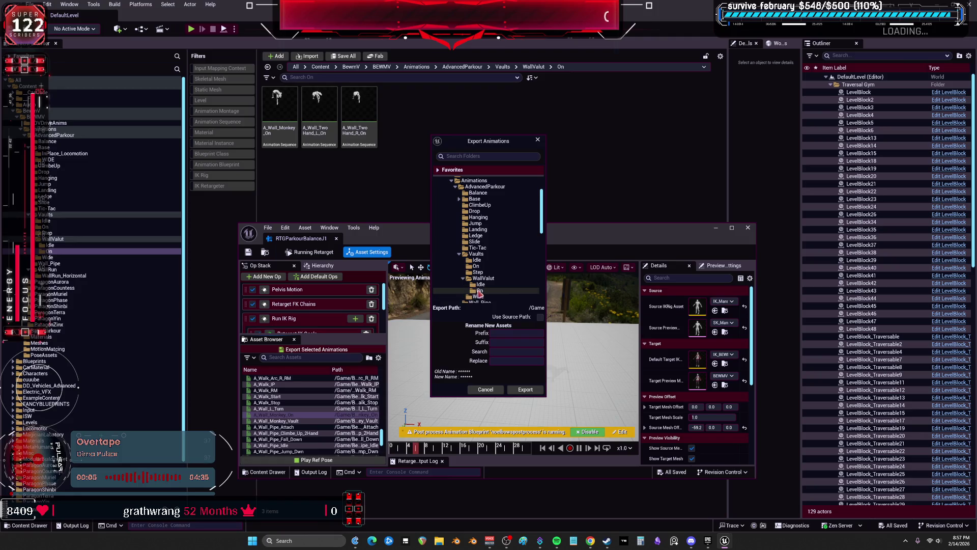
click(479, 291)
click(499, 342)
text(_V_J1)
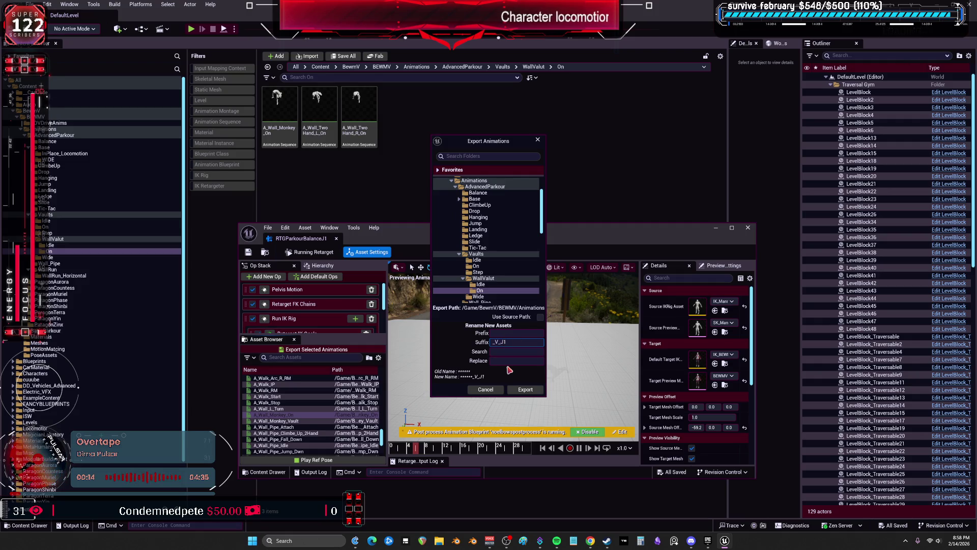
click(529, 390)
click(560, 304)
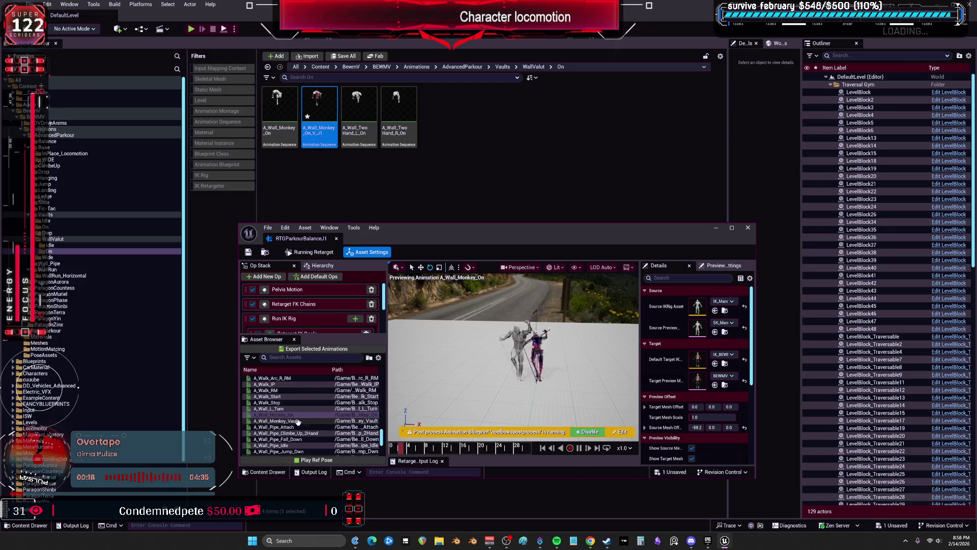
Step: Export A_Wall_TwoHand_L_On and A_Wall_TwoHand_R_On to the On folder with suffix _V_J1
scroll(303, 415, down, 8)
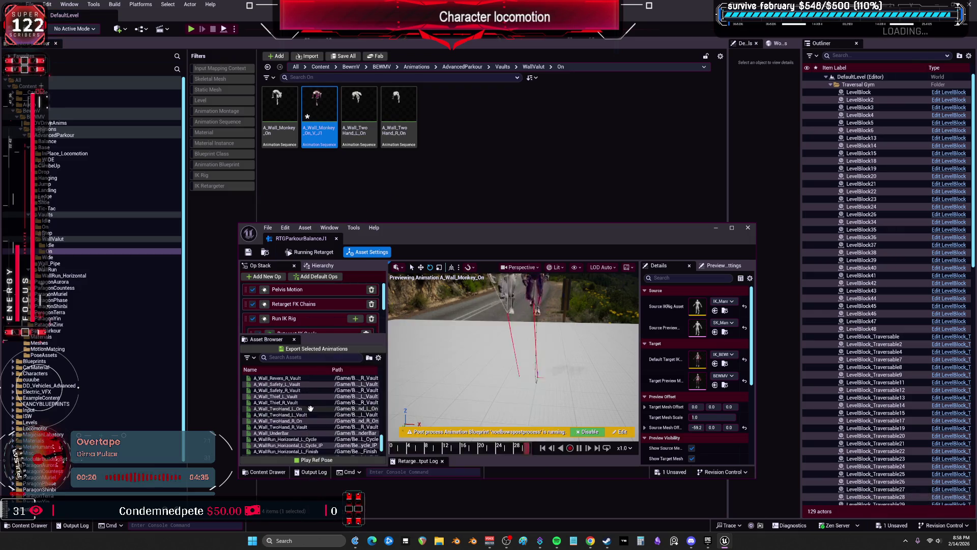
scroll(304, 415, up, 1)
click(306, 408)
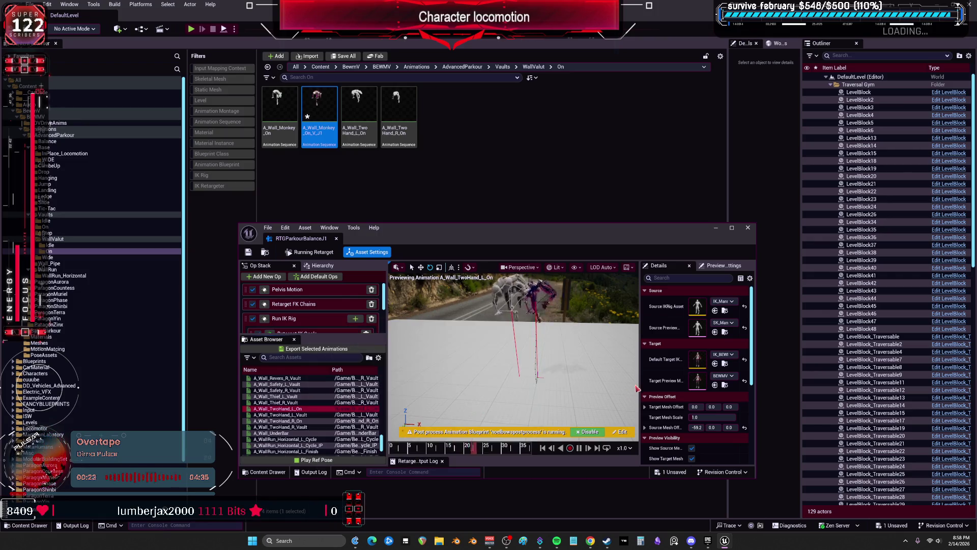
ctrl+click(319, 421)
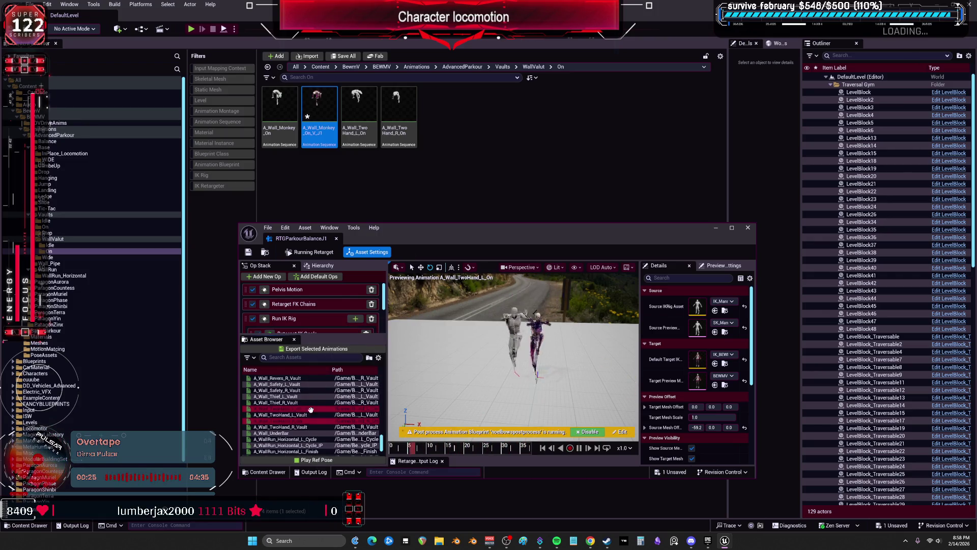
click(321, 349)
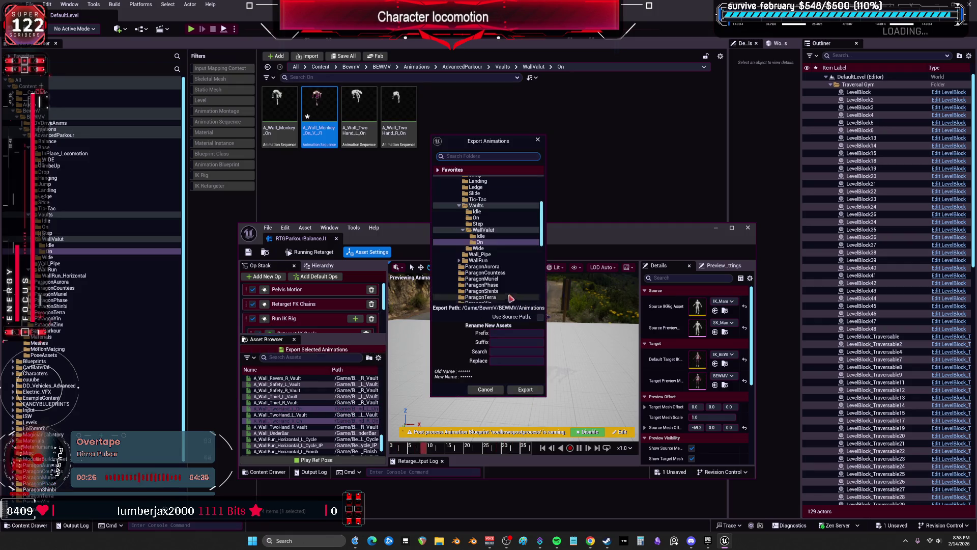
click(540, 344)
text(_V_)
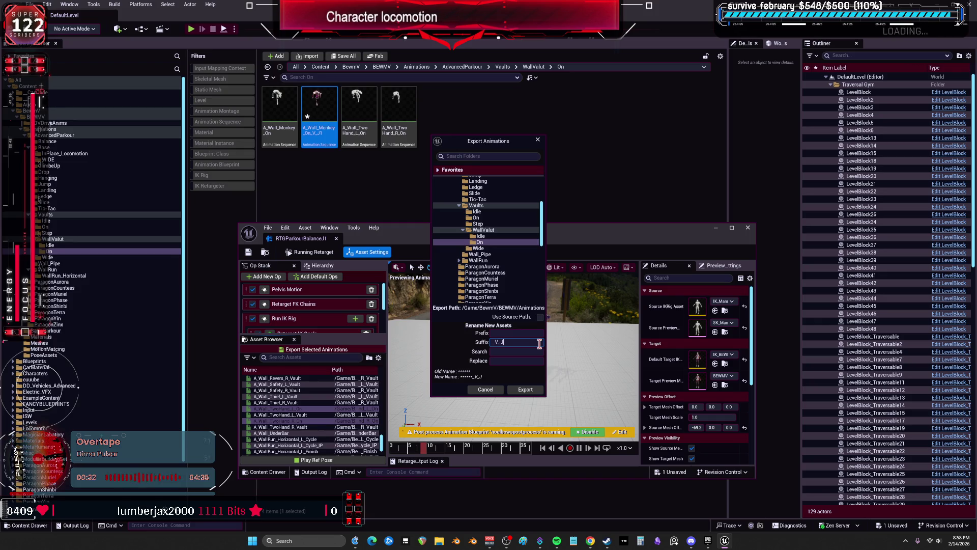
text(1)
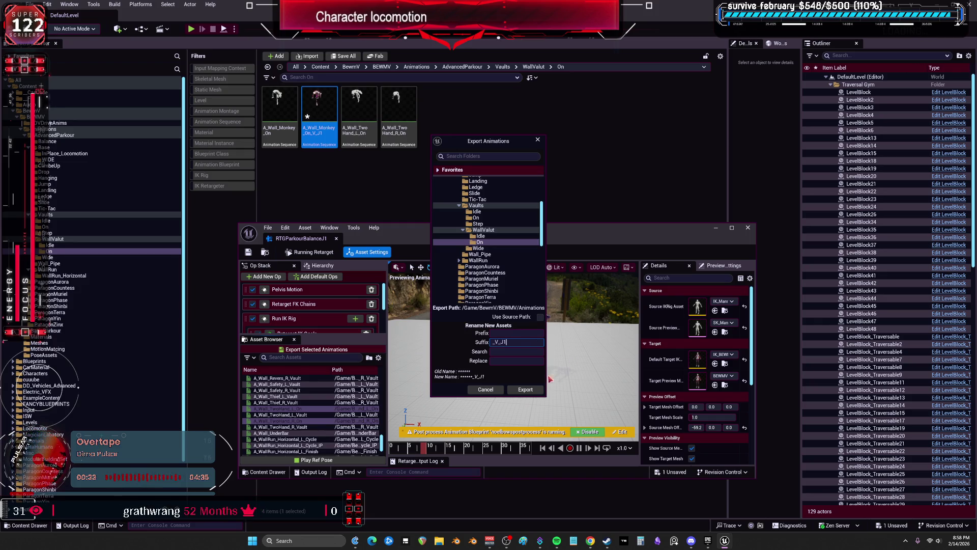
click(541, 390)
click(539, 304)
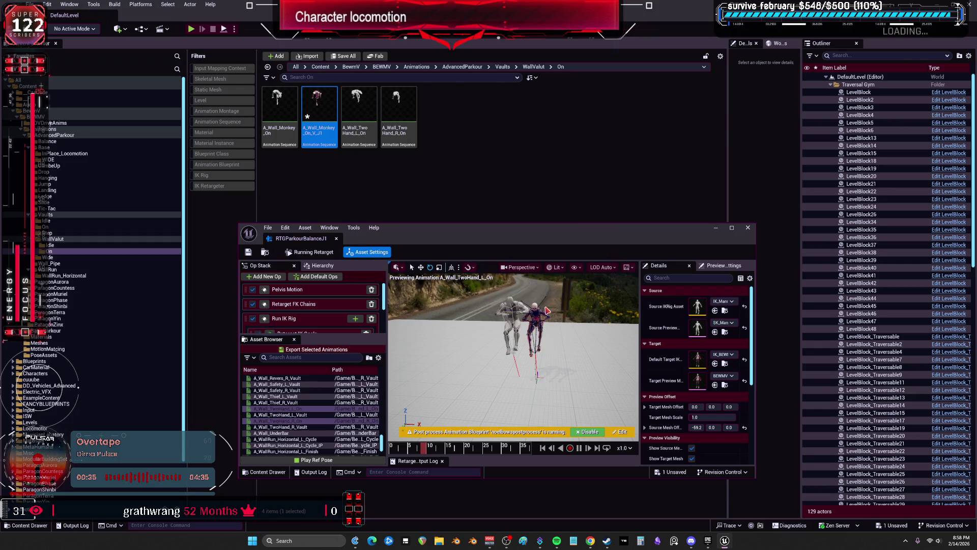
Step: Open the Vaults Wide folder in the Content Browser
click(63, 258)
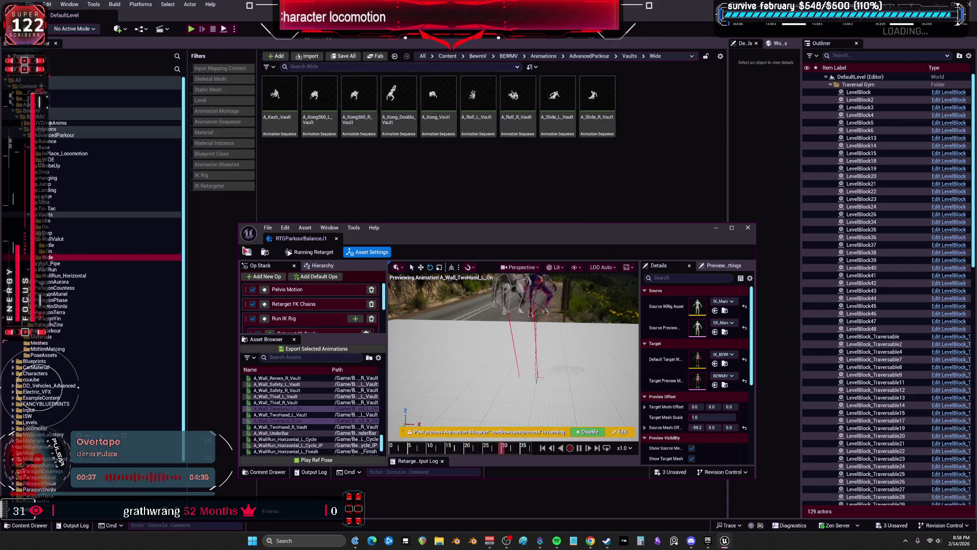
scroll(308, 408, up, 3)
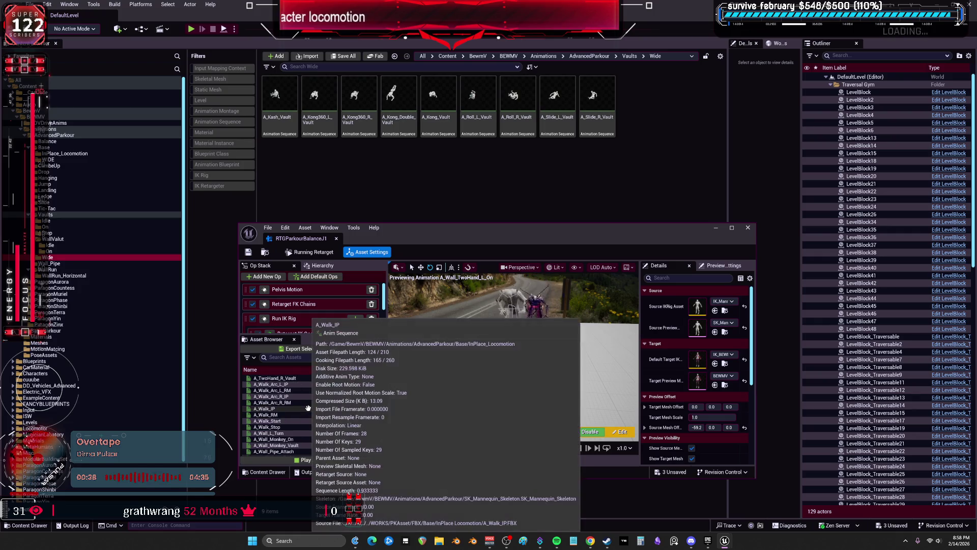
scroll(308, 408, up, 5)
scroll(308, 408, up, 5)
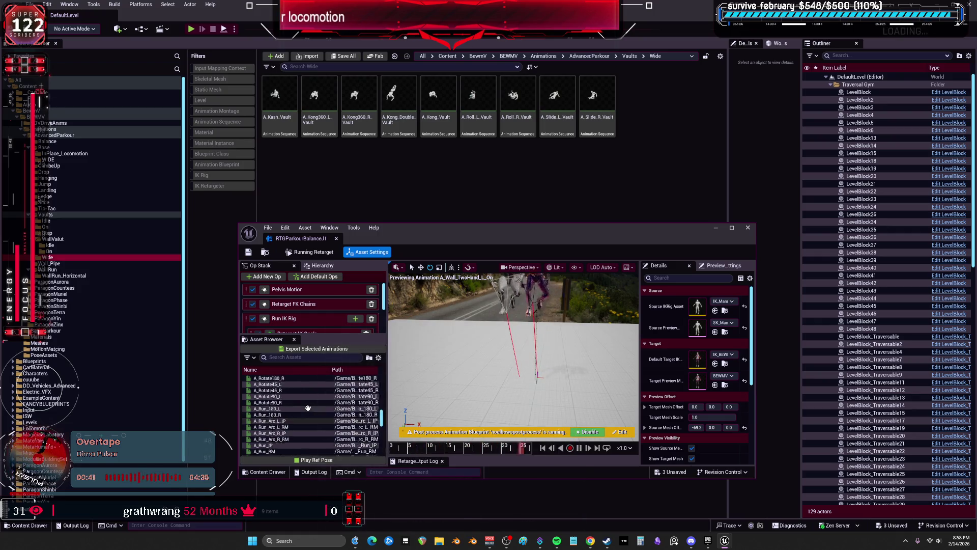
Step: Select the nine Wide vault animations, from A_Kash_Vault through A_Slide_R_Vault
scroll(306, 431, up, 5)
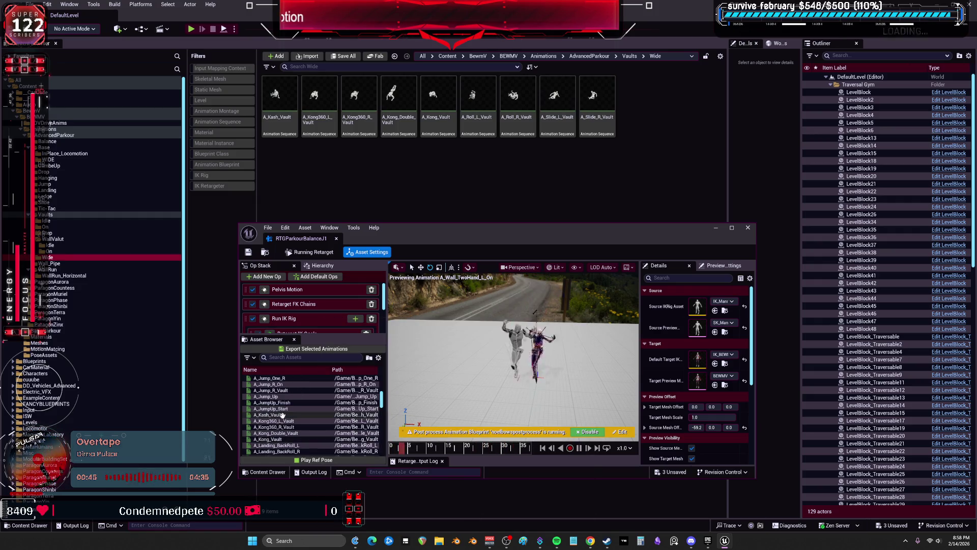
click(330, 415)
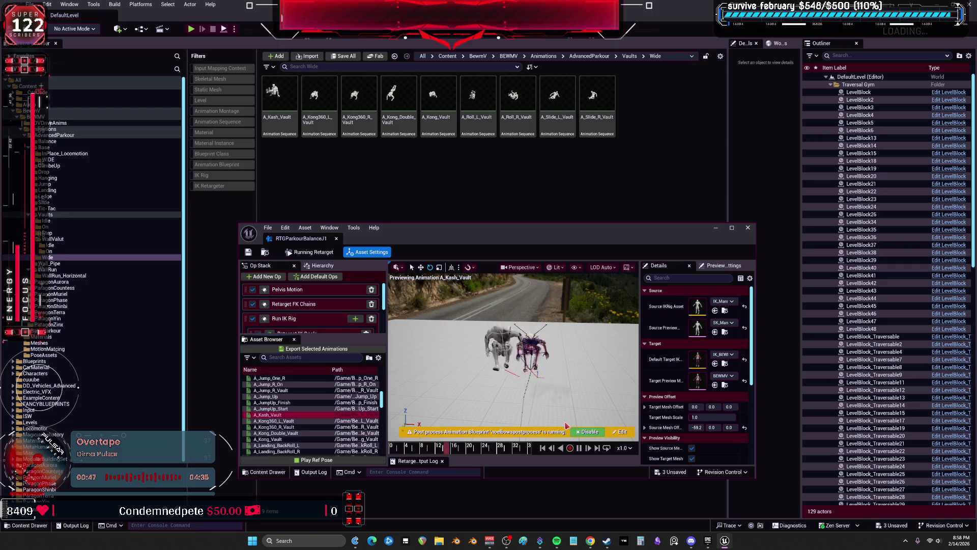
scroll(312, 315, down, 5)
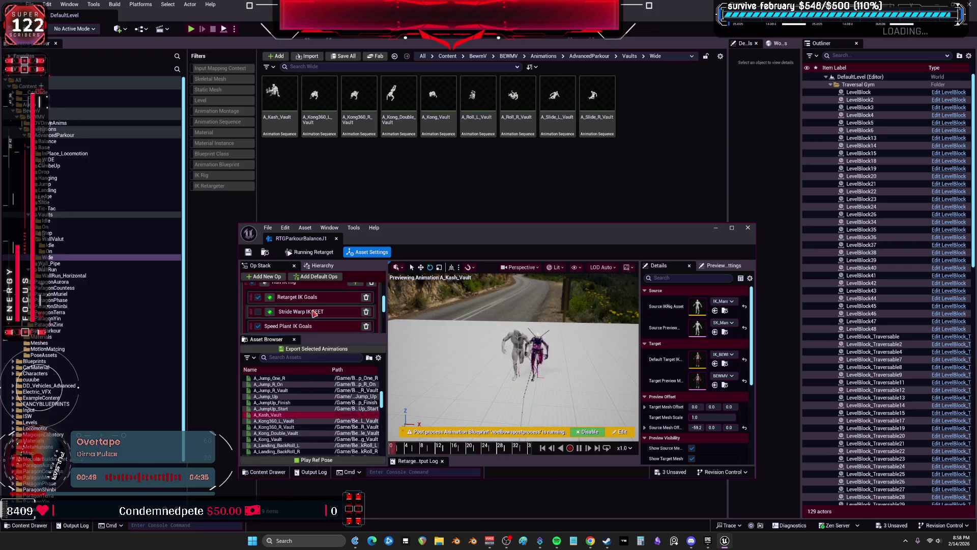
scroll(313, 316, down, 2)
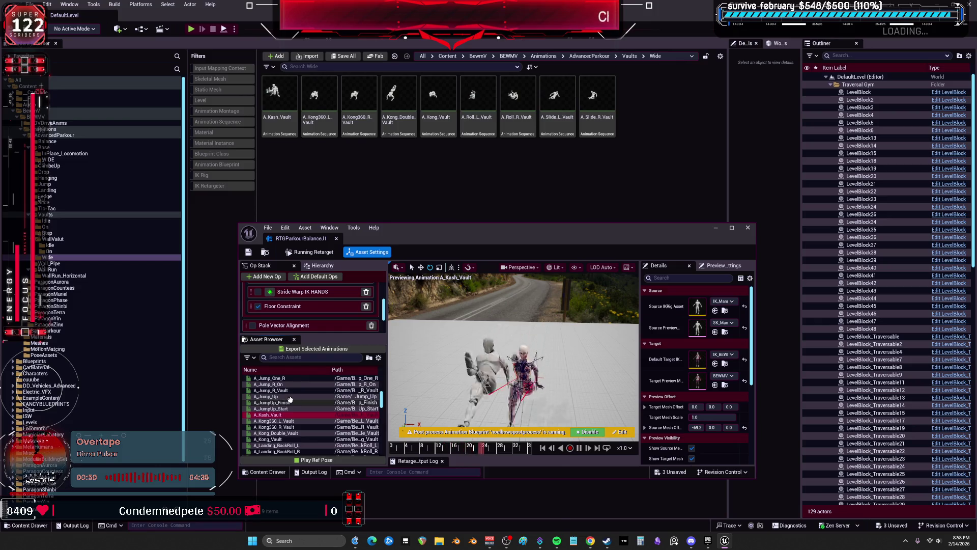
scroll(289, 404, down, 1)
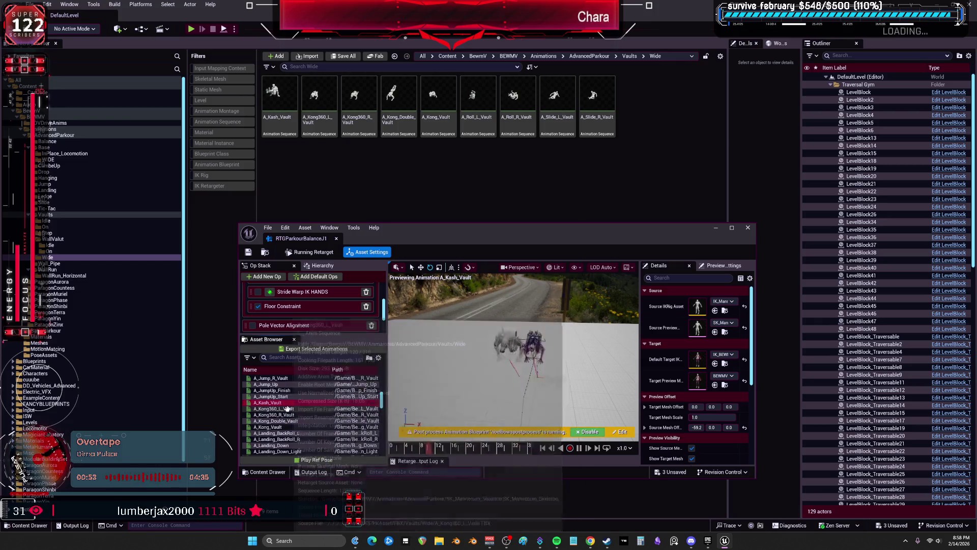
shift+click(299, 415)
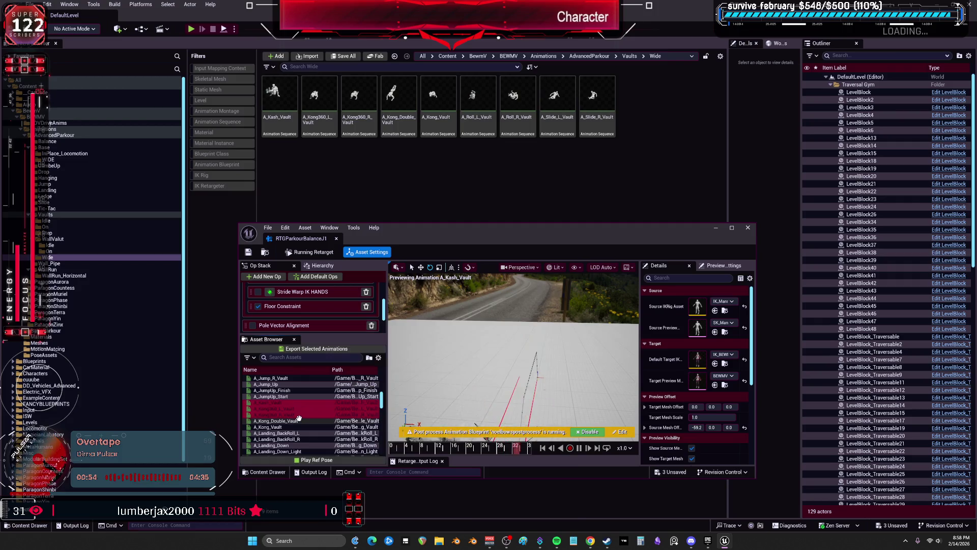
shift+click(298, 426)
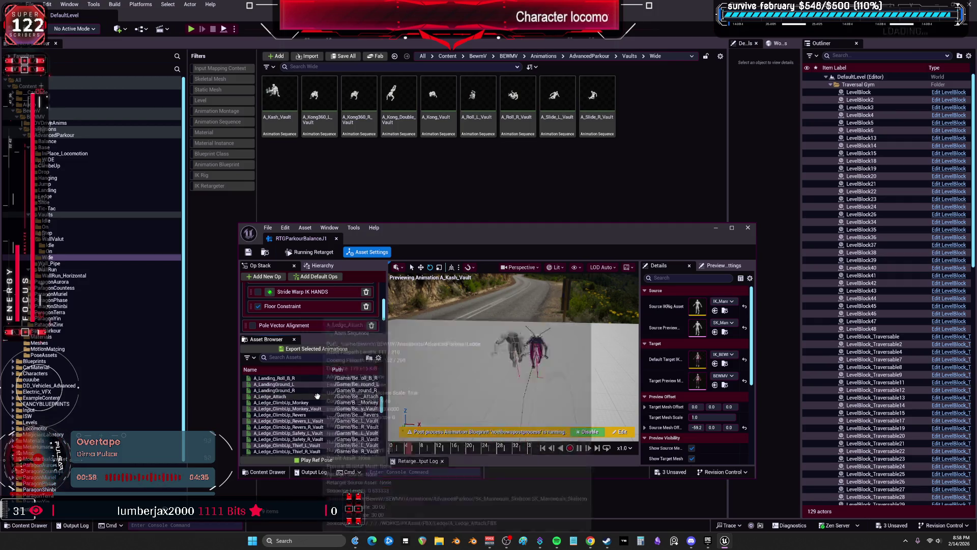
scroll(318, 394, down, 5)
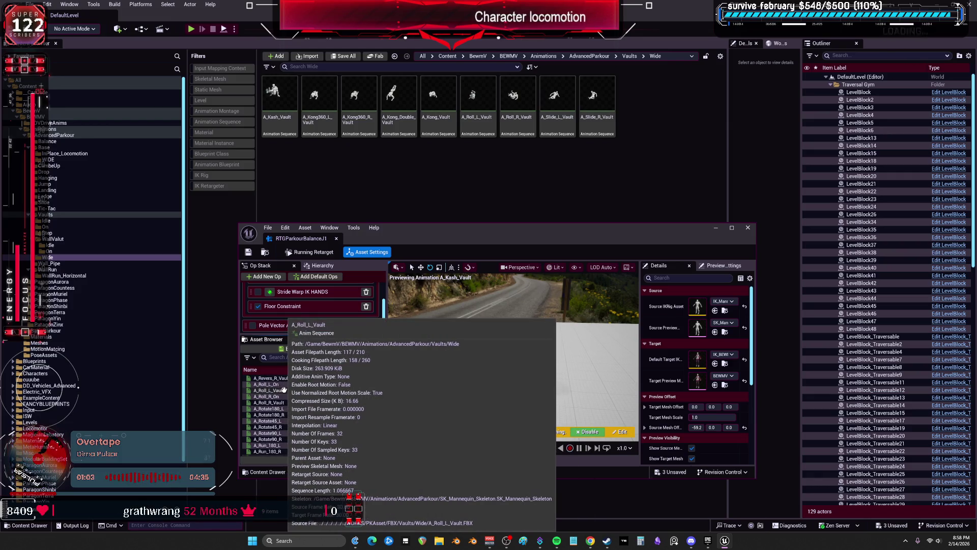
ctrl+click(283, 402)
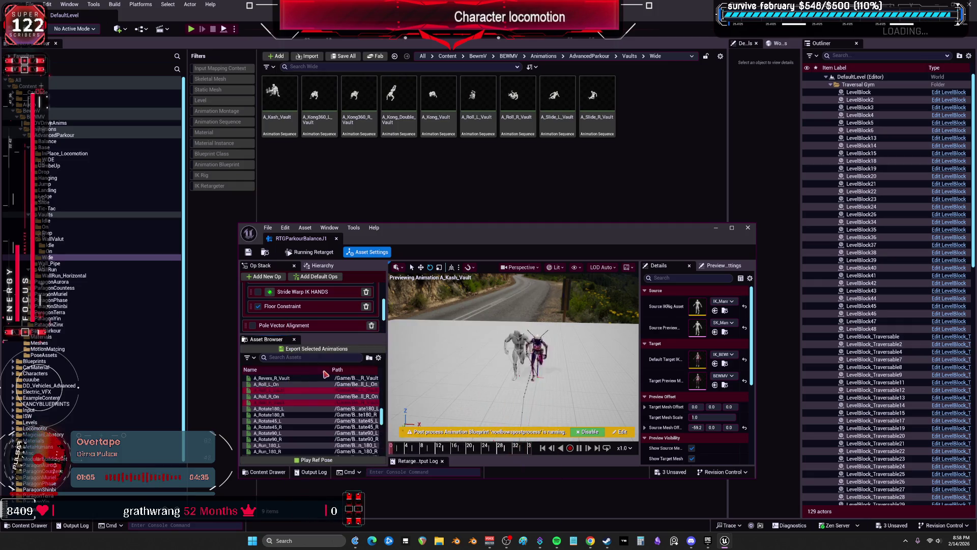
scroll(316, 389, down, 5)
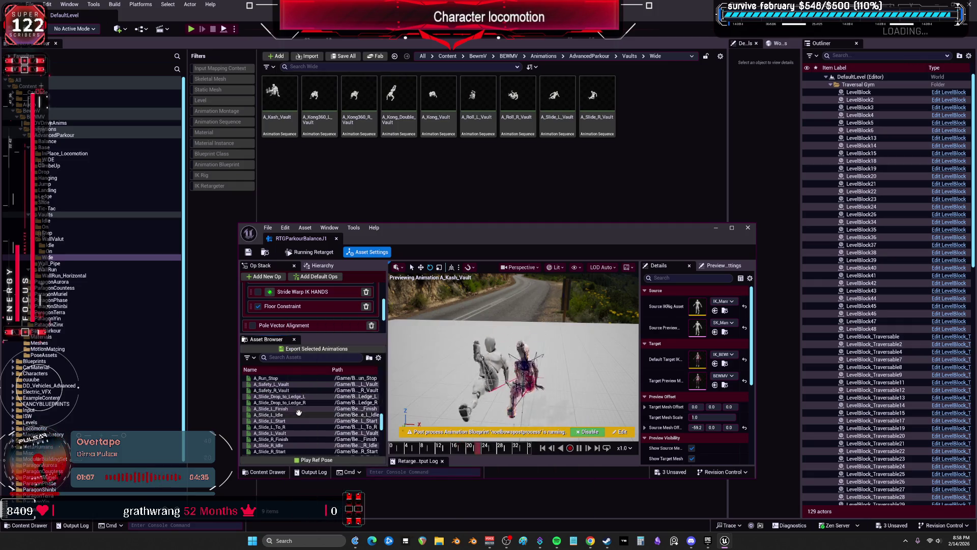
scroll(318, 399, down, 2)
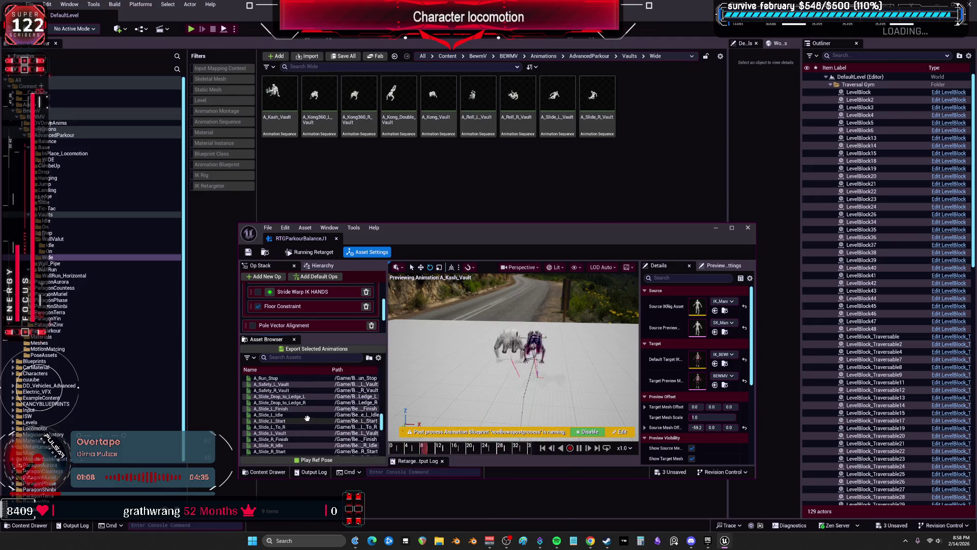
click(290, 409)
ctrl+click(271, 439)
Step: Export them to Vaults/Wide with suffix _V_J1, then show the WallRun folder
click(316, 349)
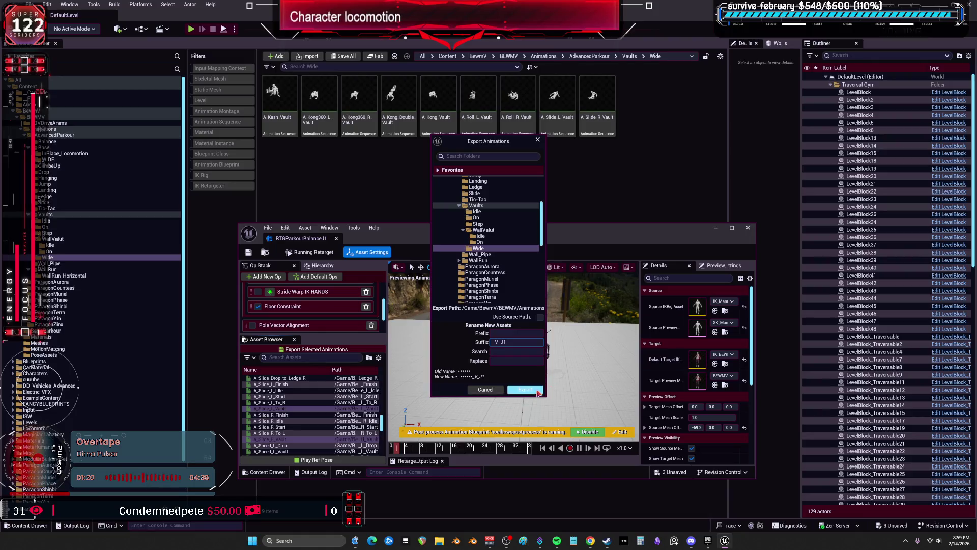
click(554, 305)
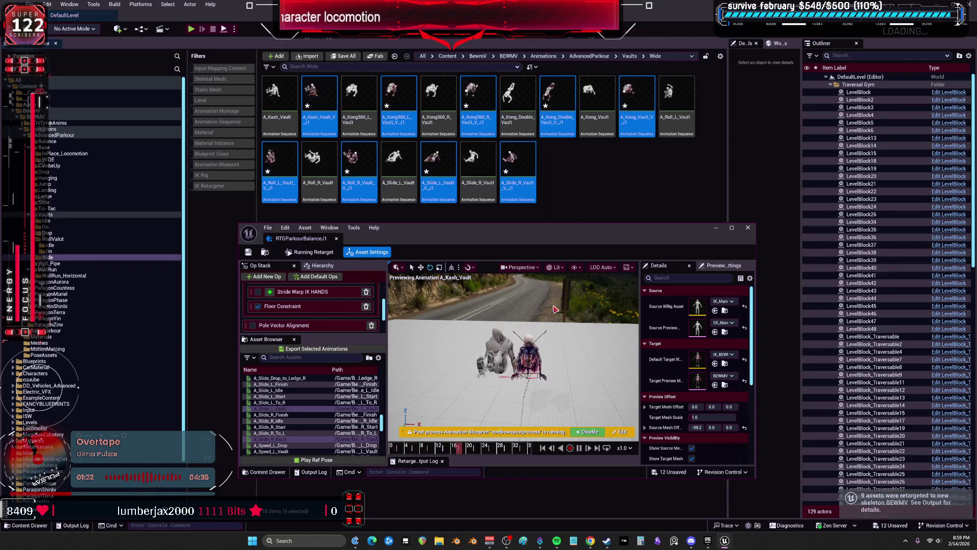
click(55, 276)
click(51, 270)
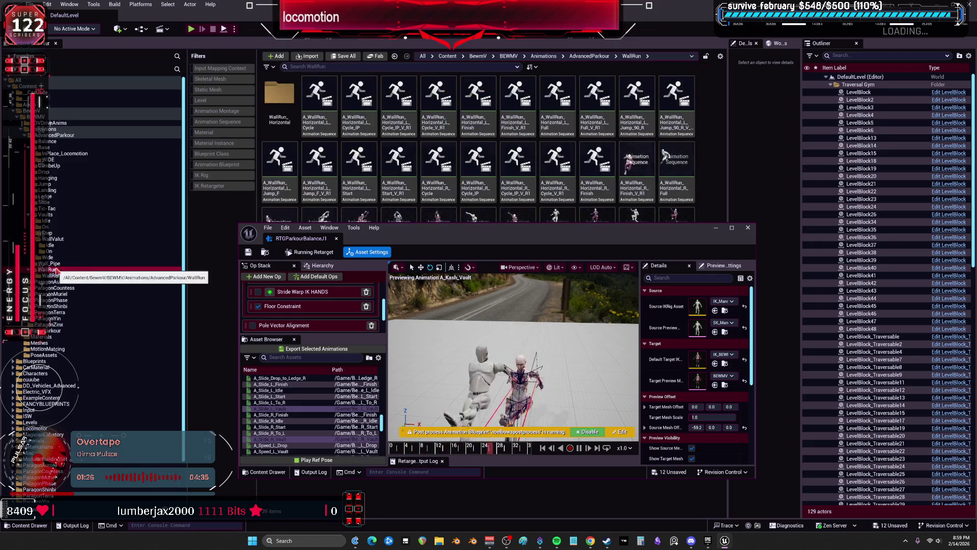
Step: Check the WallRun, Wall_Pipe, WallValut, Step and On folders for the retargeted animations
drag(468, 239, 468, 328)
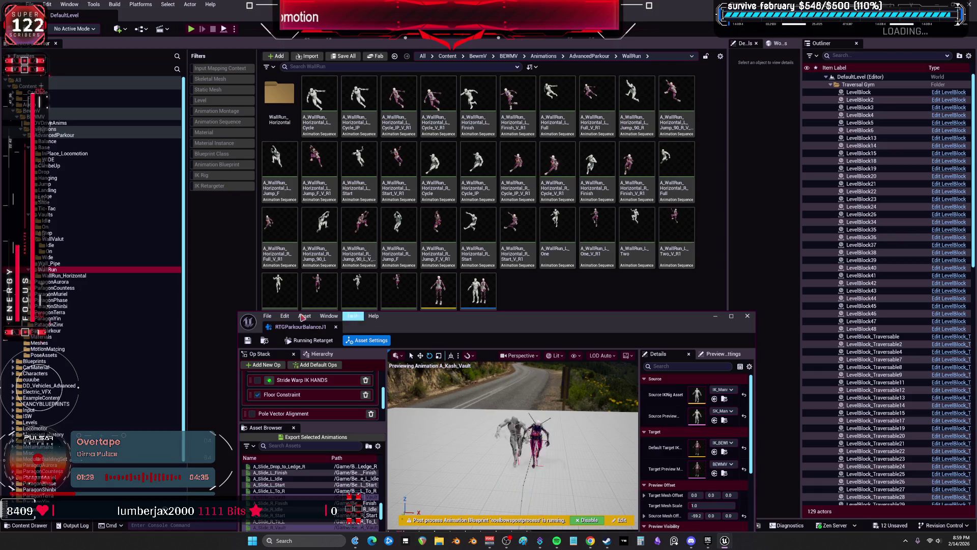
click(51, 263)
click(49, 258)
click(50, 245)
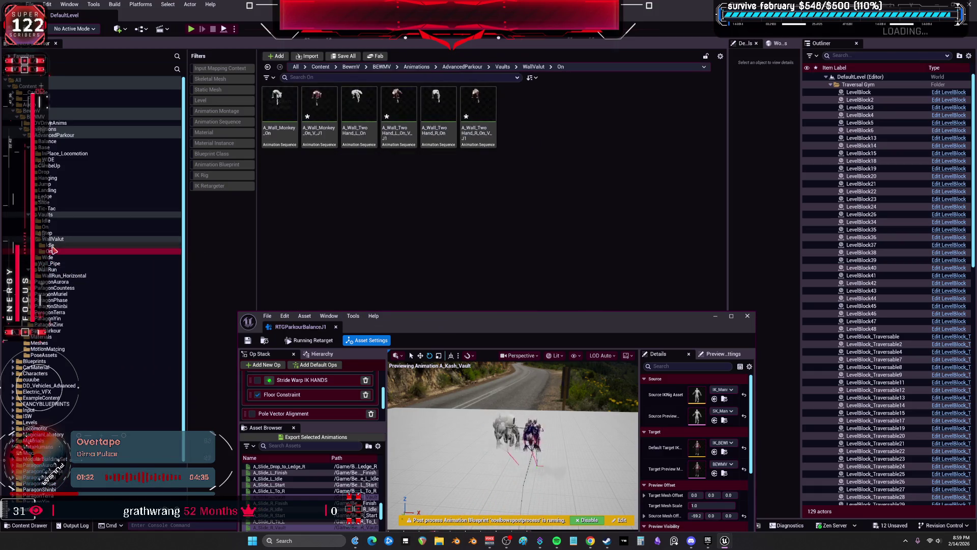
click(56, 239)
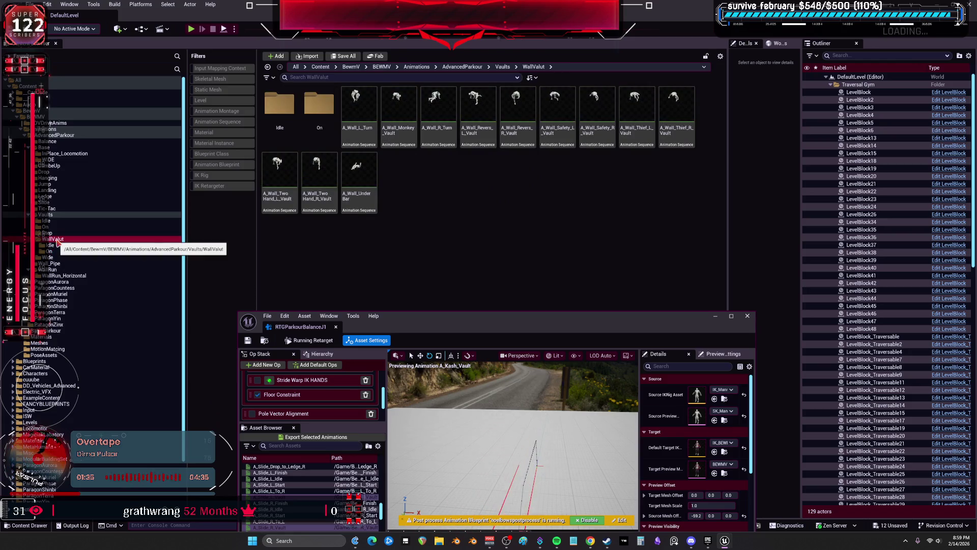
click(47, 233)
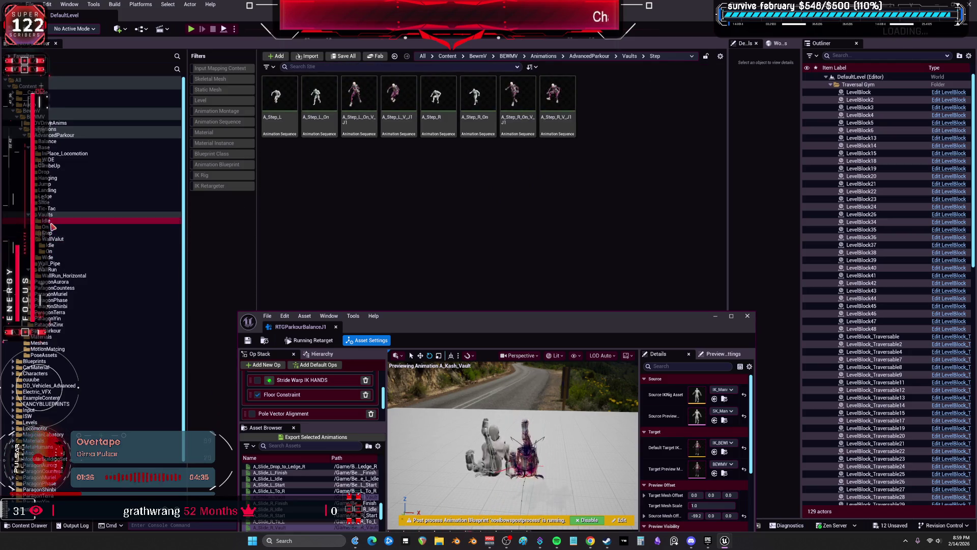
click(49, 227)
click(53, 216)
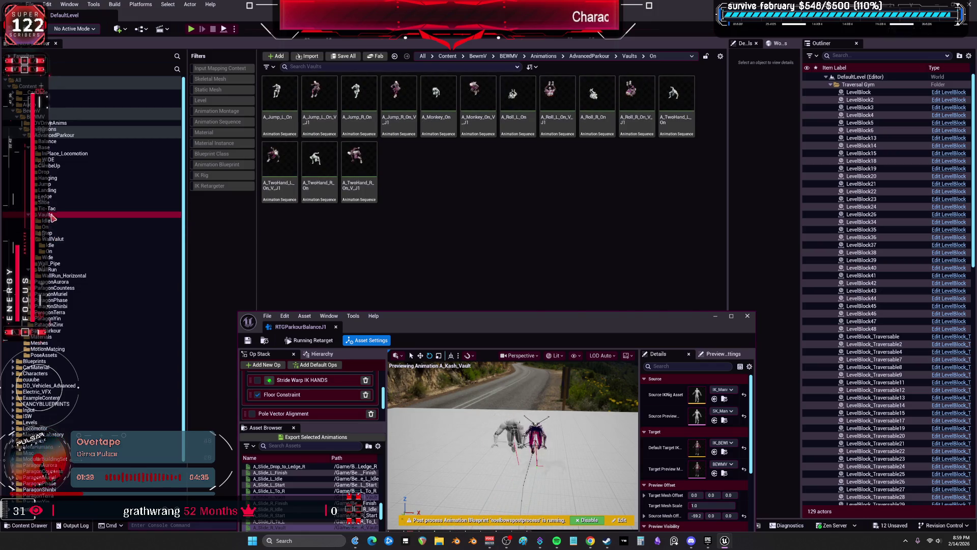
Step: Check the Slide, Landing and Ledge folders, inspect A_Ledge_Jump_L, then return to BEWMV Animations
click(52, 202)
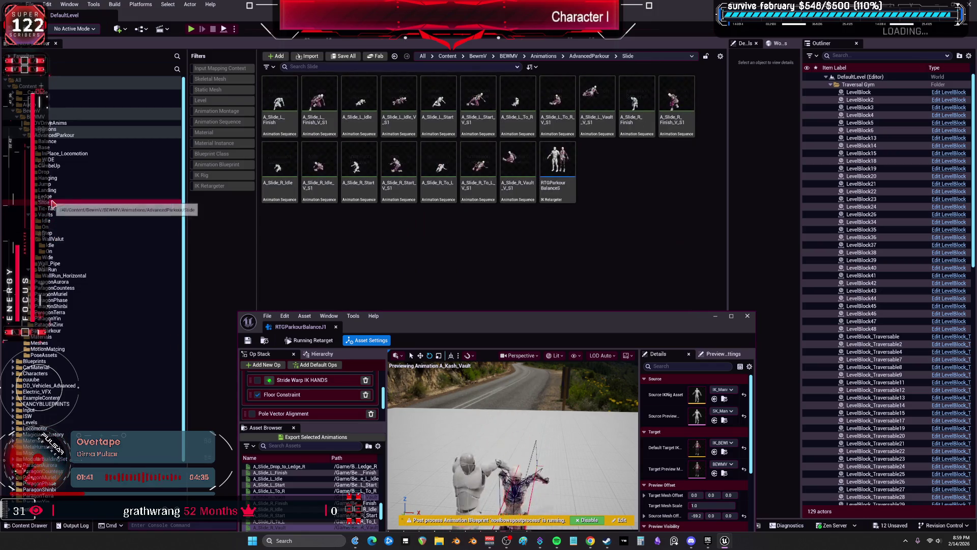
click(55, 198)
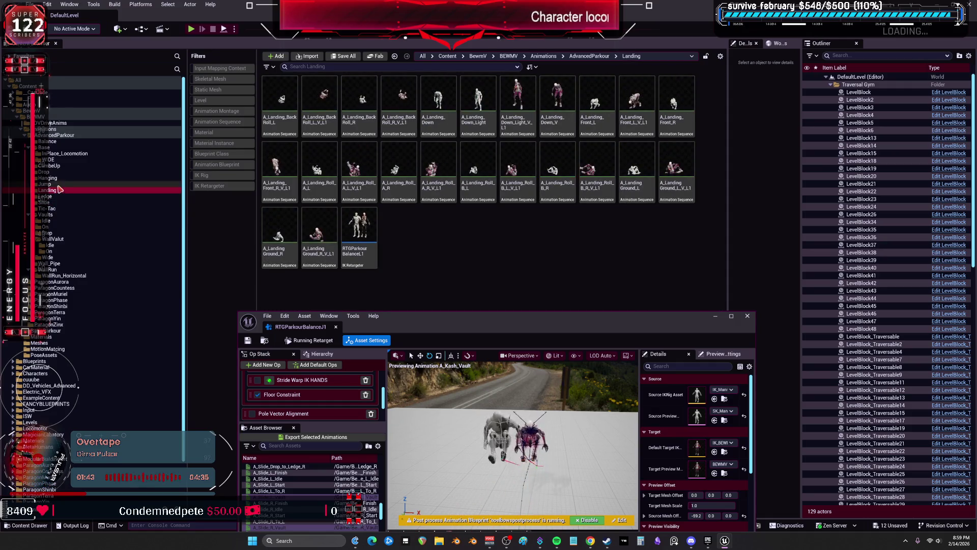
click(54, 196)
click(715, 316)
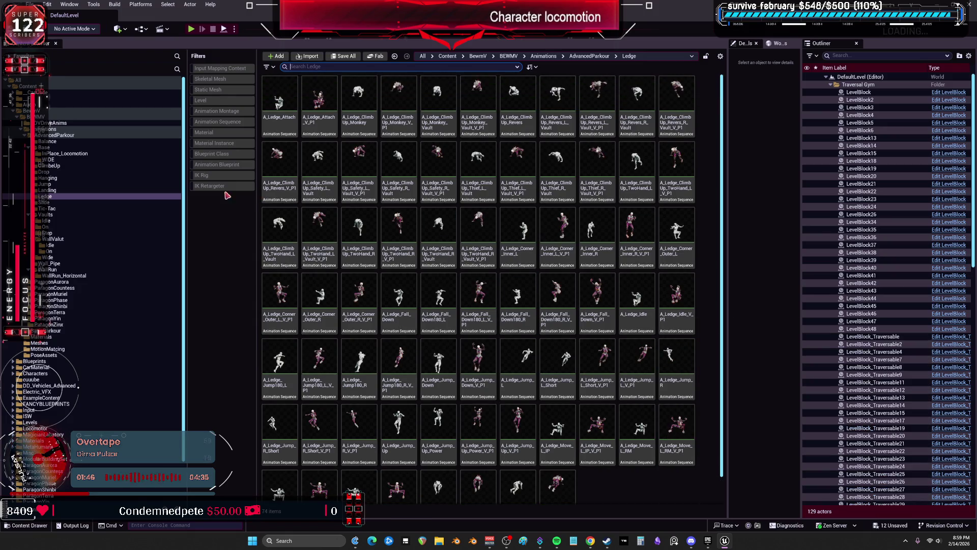
click(503, 391)
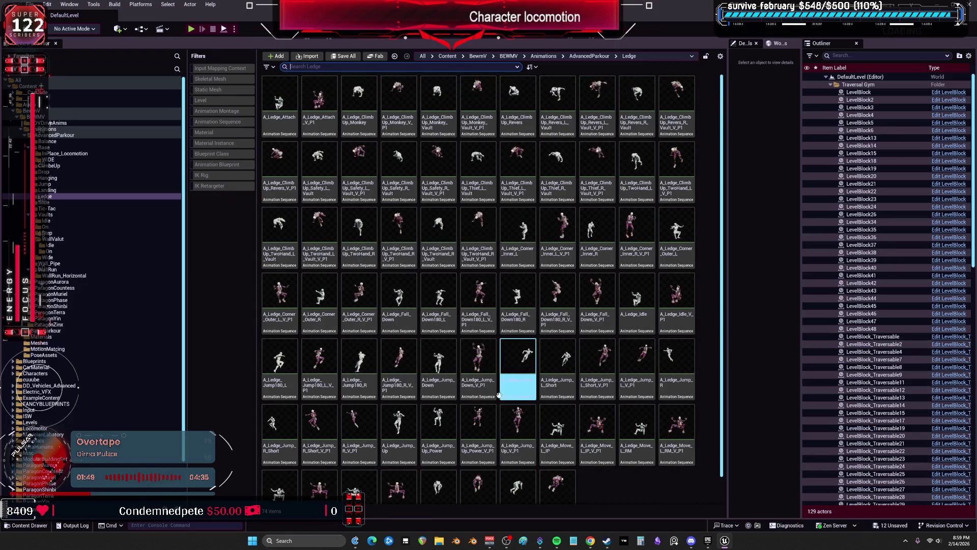
click(55, 131)
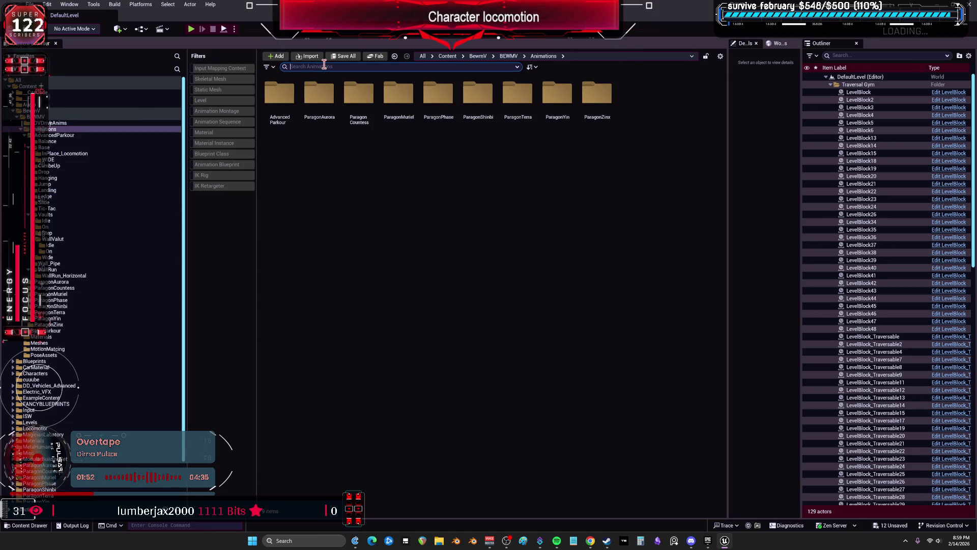
Step: Search p1, open the RTGParkour retargeter, show the Wall_Pipe folder and maximize the retargeter
text(p1)
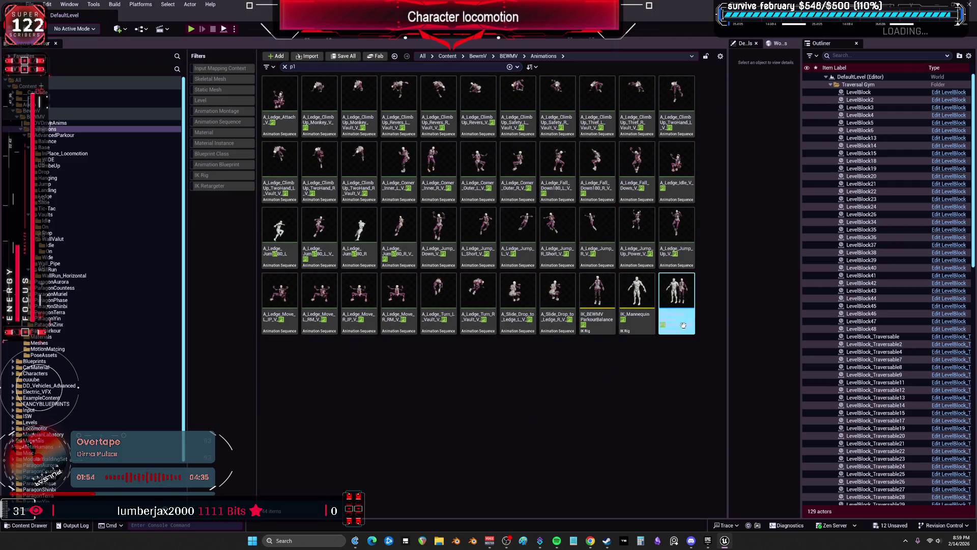
double_click(674, 292)
mouse_move(552, 328)
mouse_down()
mouse_move(607, 167)
mouse_move(586, 162)
mouse_move(611, 166)
mouse_up()
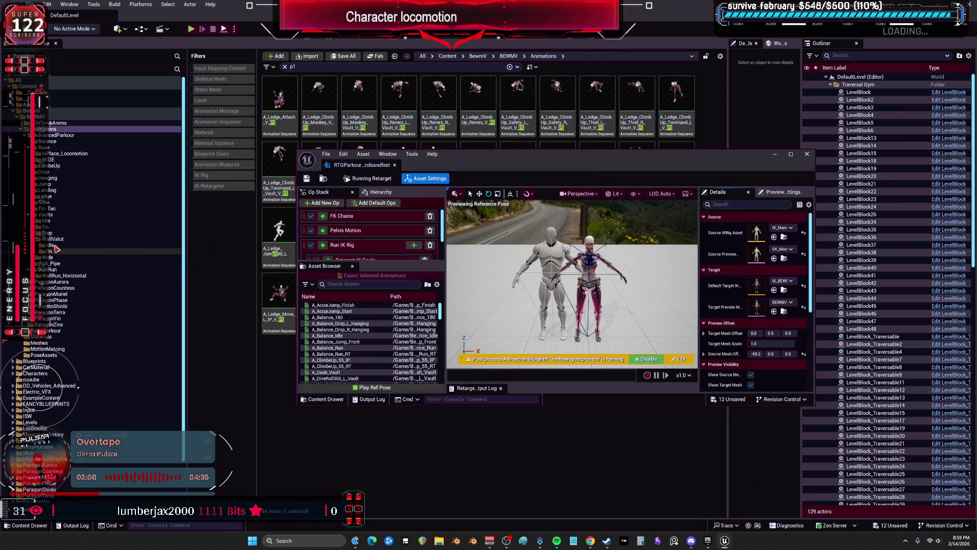
click(55, 264)
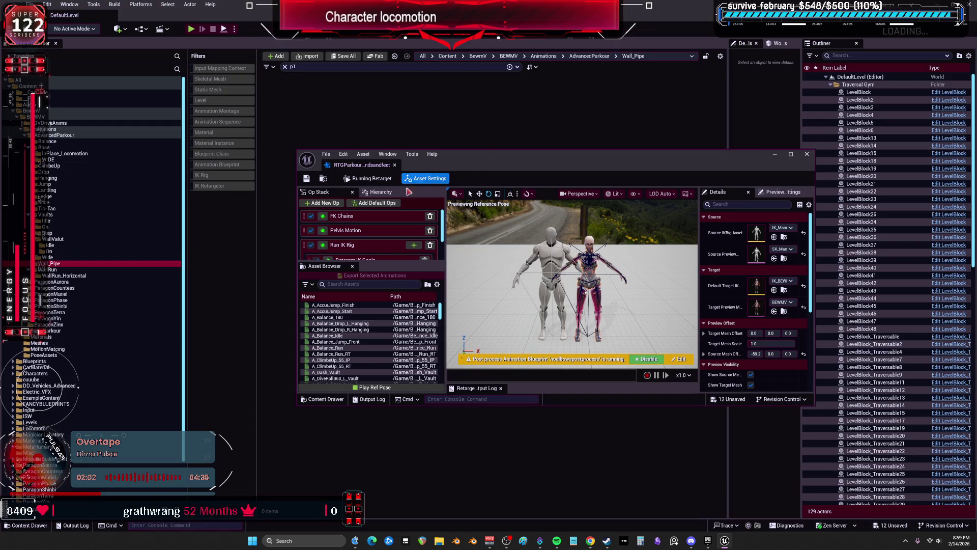
key(BackSpace)
mouse_move(497, 161)
mouse_down()
mouse_move(477, 239)
mouse_move(468, 239)
mouse_up()
double_click(468, 239)
scroll(275, 375, down, 15)
scroll(275, 374, down, 15)
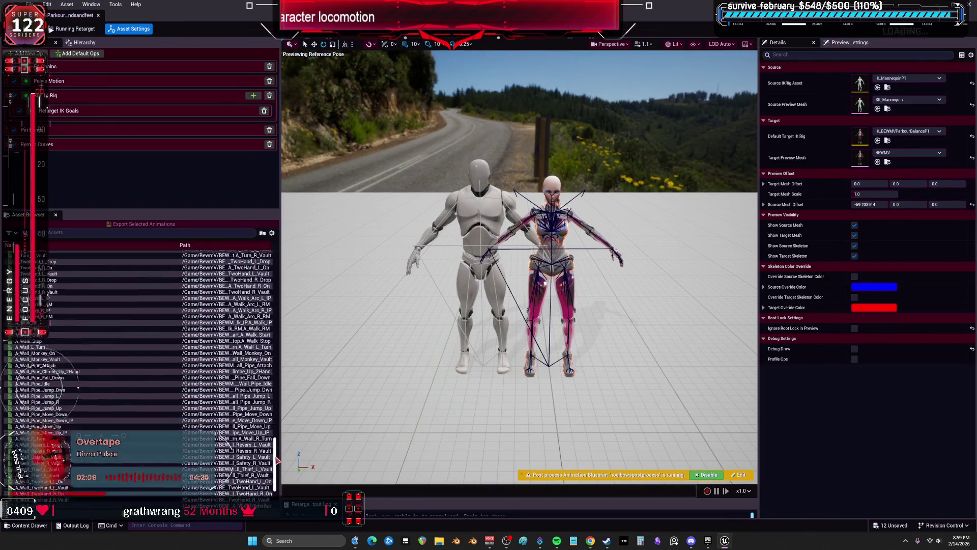
Step: Preview A_Wall_Pipe_Attach, Climbe_Up_2Hand, Idle, Fall_Down and Jump_Dwn on the characters
click(59, 311)
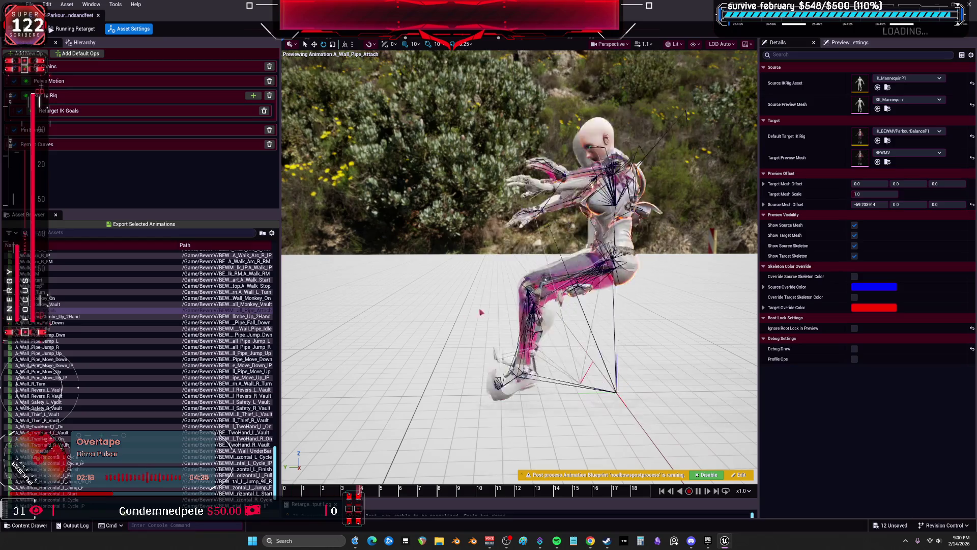
click(58, 316)
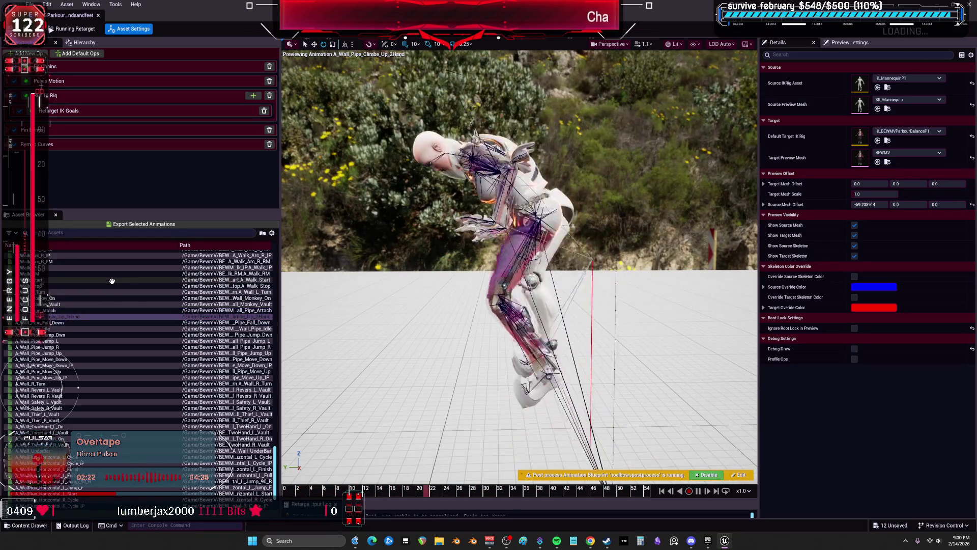
click(72, 329)
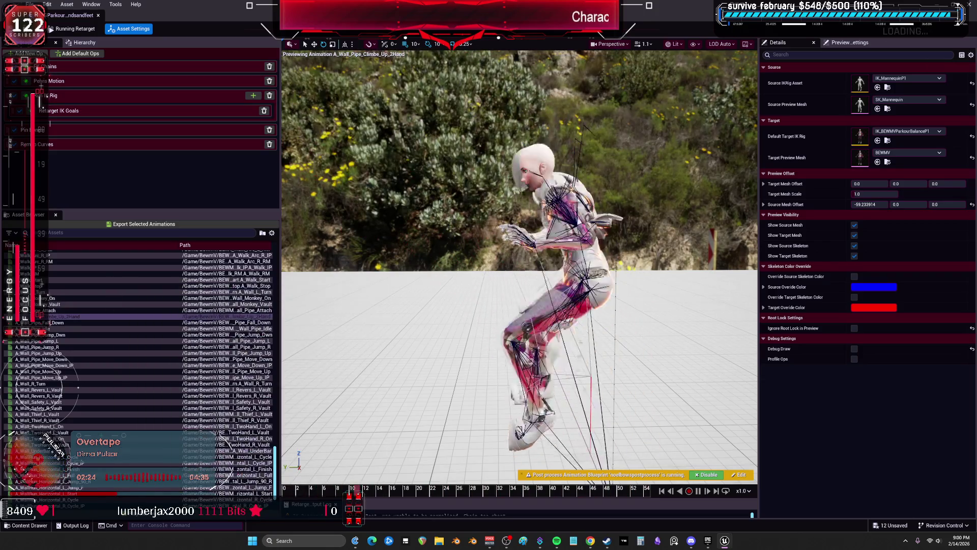
click(66, 322)
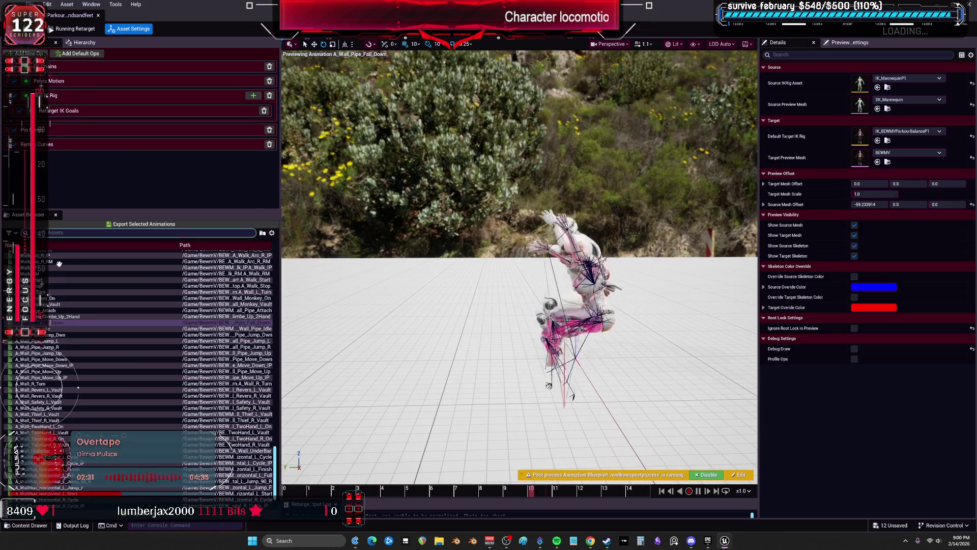
click(52, 328)
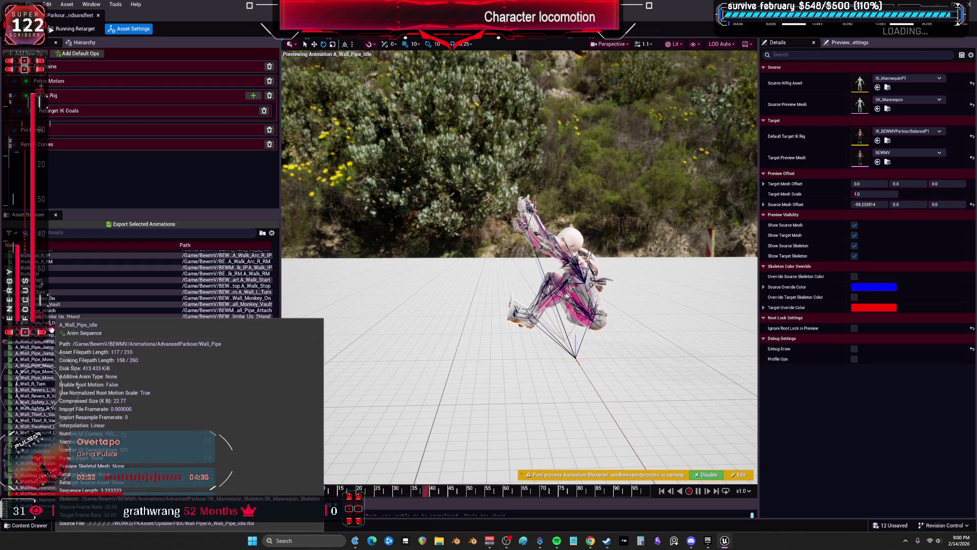
click(55, 334)
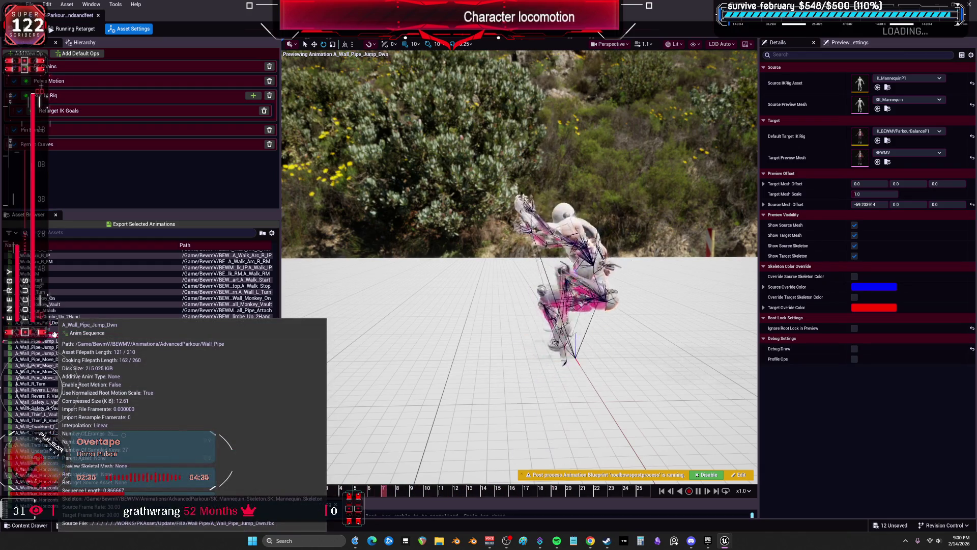
Step: Preview the Wall_Pipe jump and Move_Down clips, then select the Wall_Pipe range for export
click(53, 341)
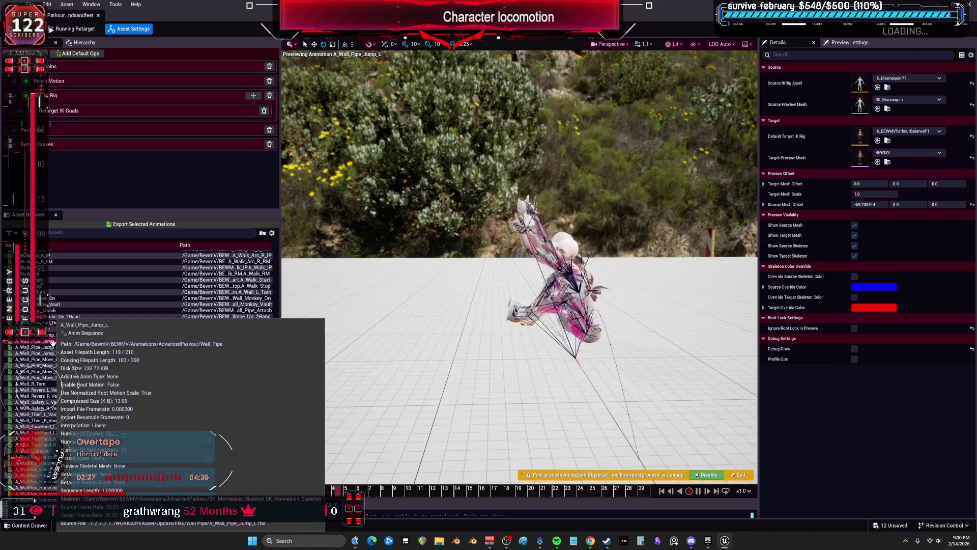
click(52, 347)
click(56, 353)
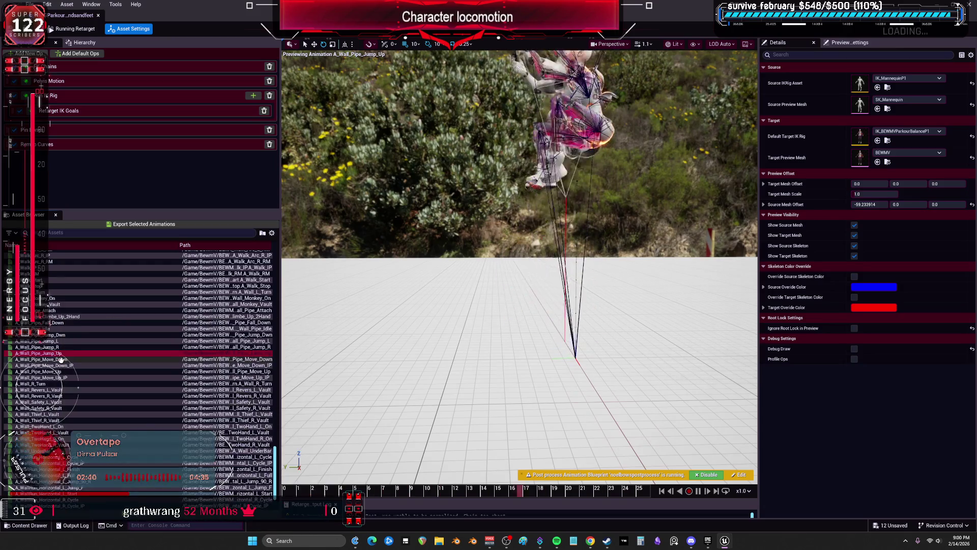
click(61, 360)
click(67, 370)
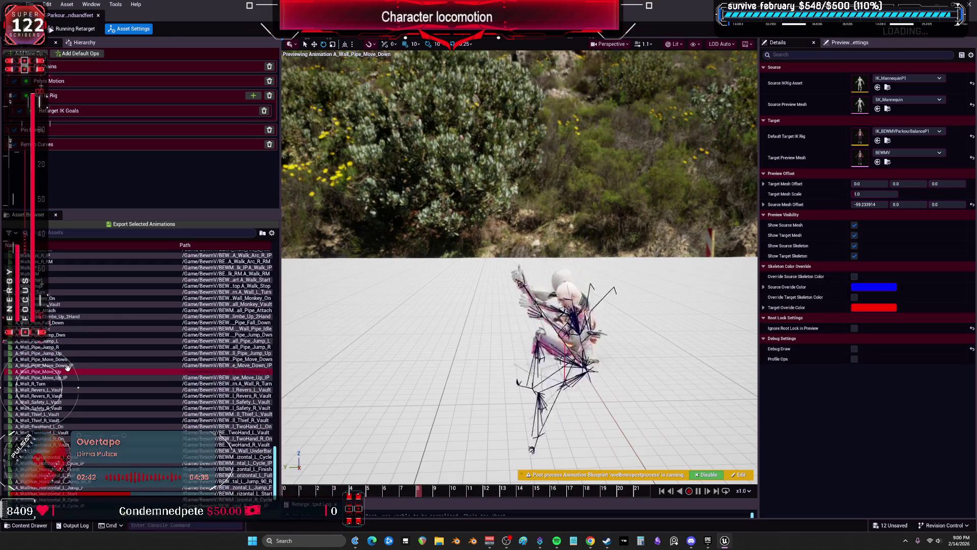
click(53, 383)
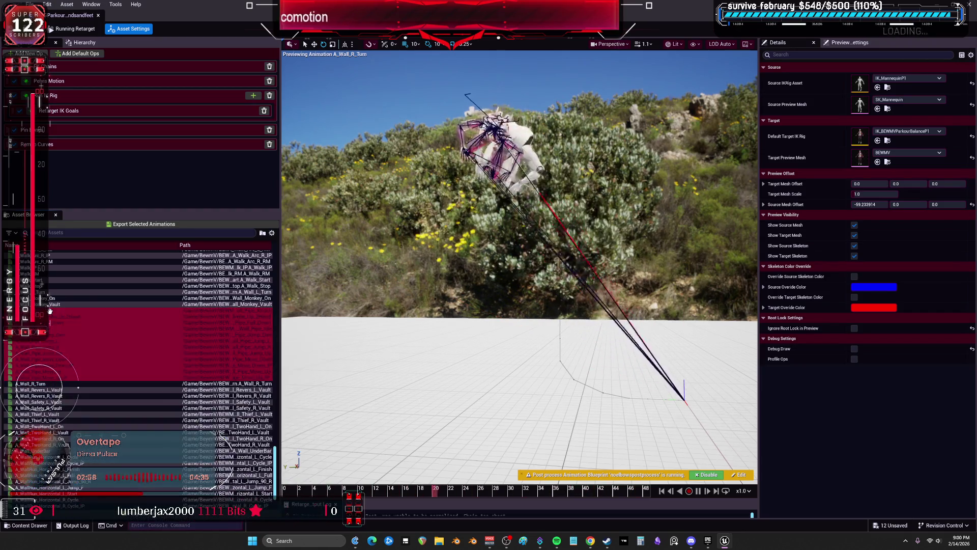
click(166, 225)
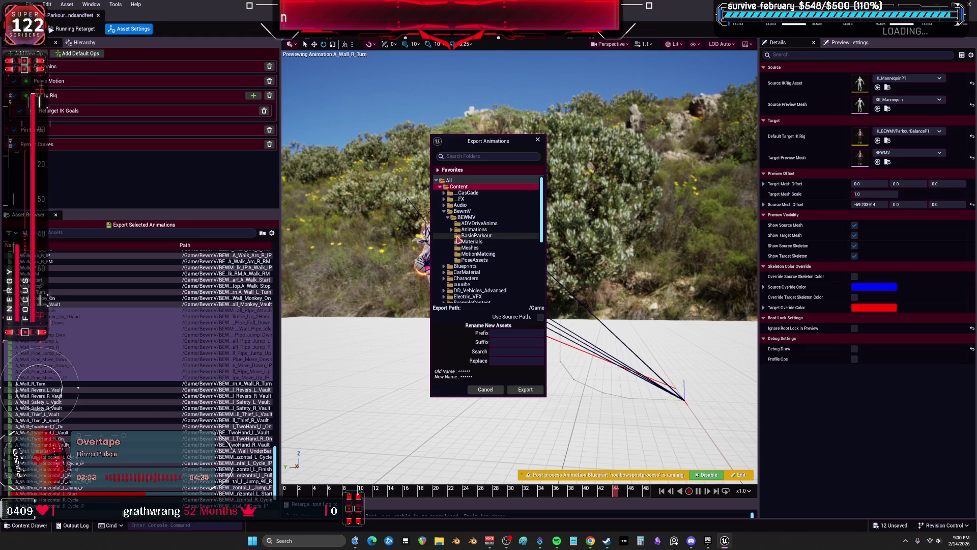
Step: Export the selected Wall Pipe animations with suffix _V_P1 into AdvancedParkour/Wall_Pipe, then save
scroll(466, 255, down, 2)
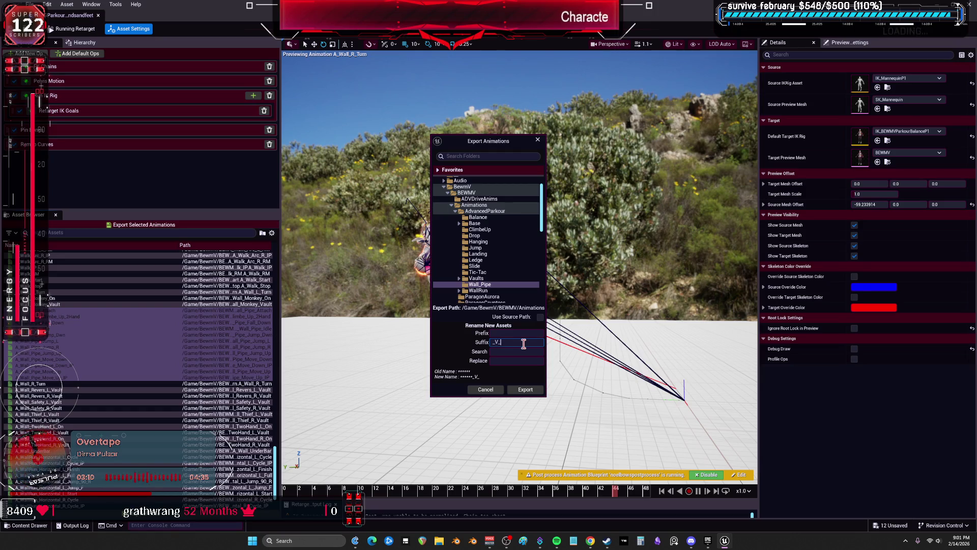
click(529, 389)
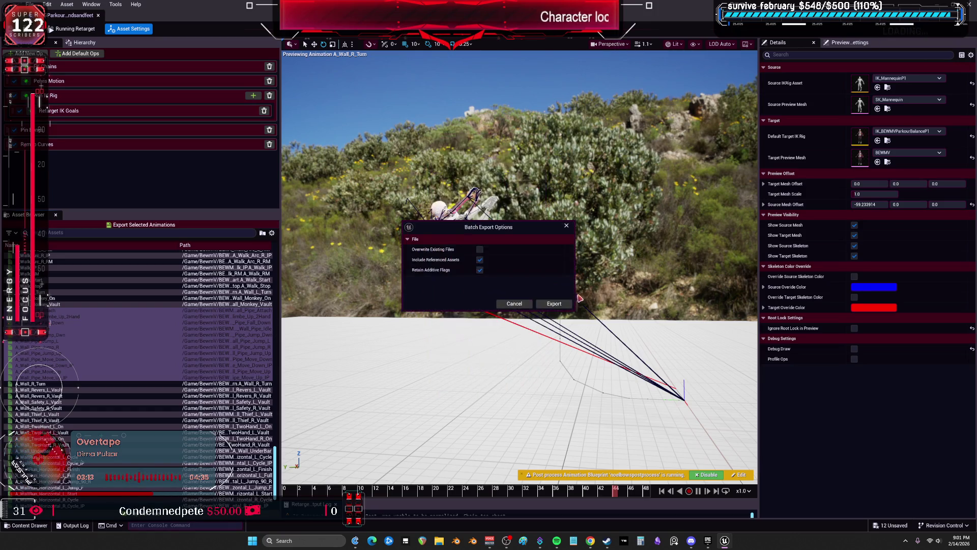
click(558, 306)
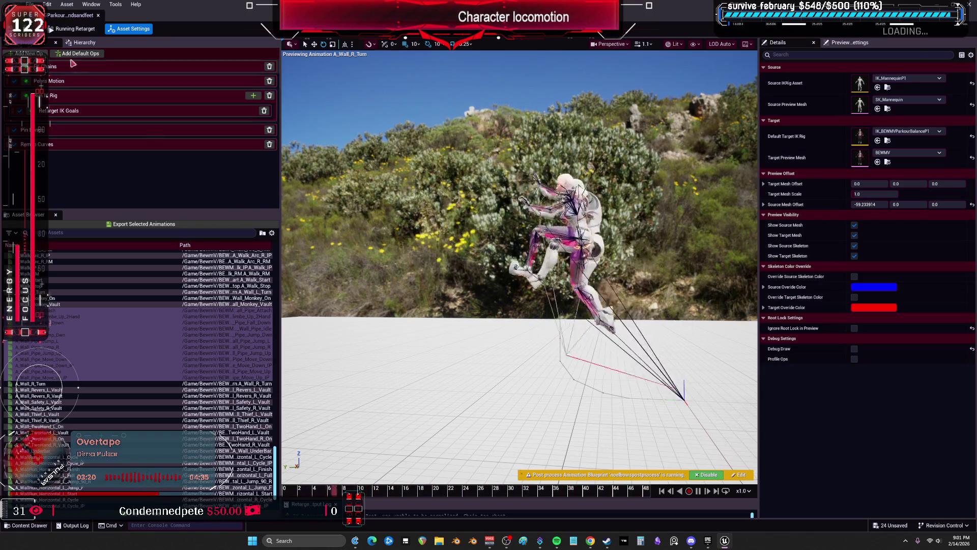
key(ctrl+s)
Step: Move the retargeter aside and browse the Content Browser tree from WallRun and Wall_Pipe to Vaults/WallValut
key(super+Down)
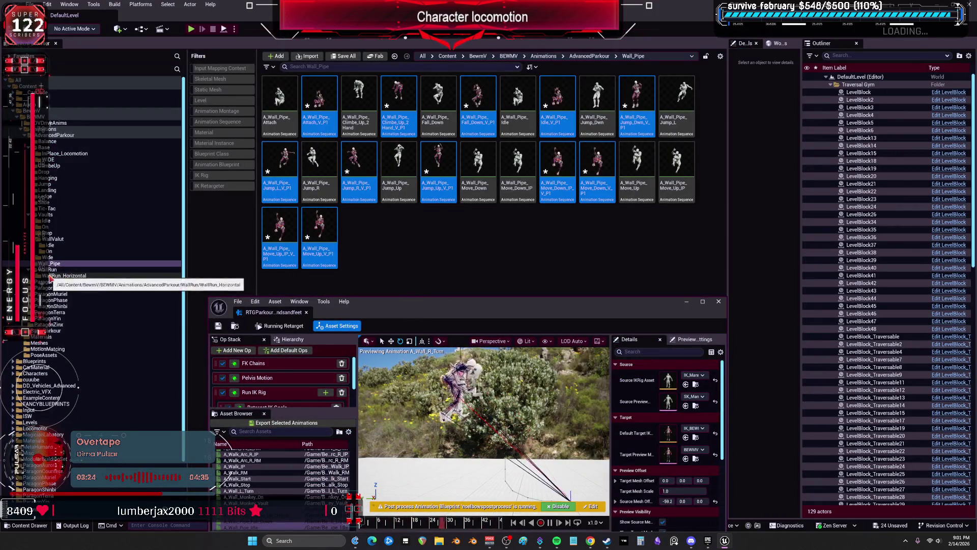
click(53, 275)
click(49, 269)
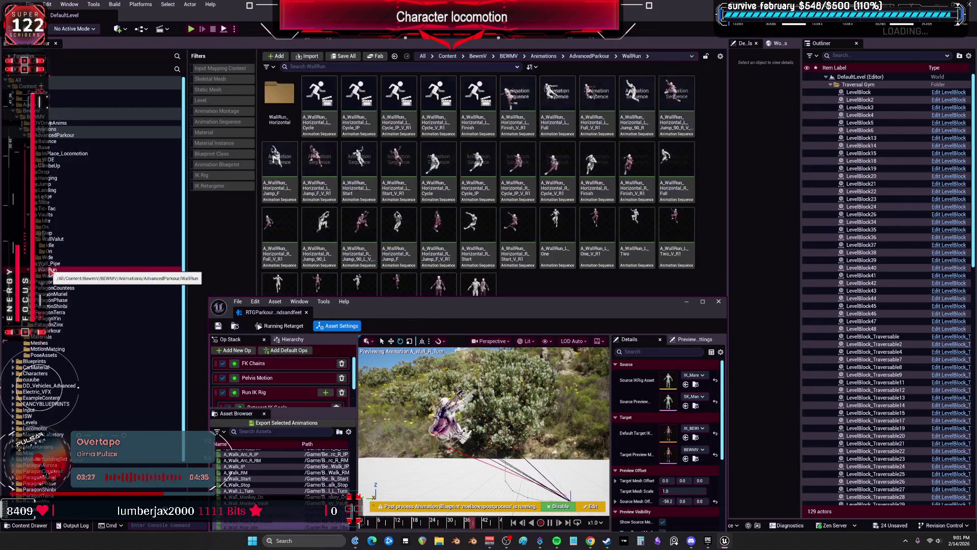
mouse_move(432, 300)
mouse_down()
mouse_move(438, 273)
mouse_move(442, 346)
mouse_move(476, 250)
mouse_up()
click(48, 263)
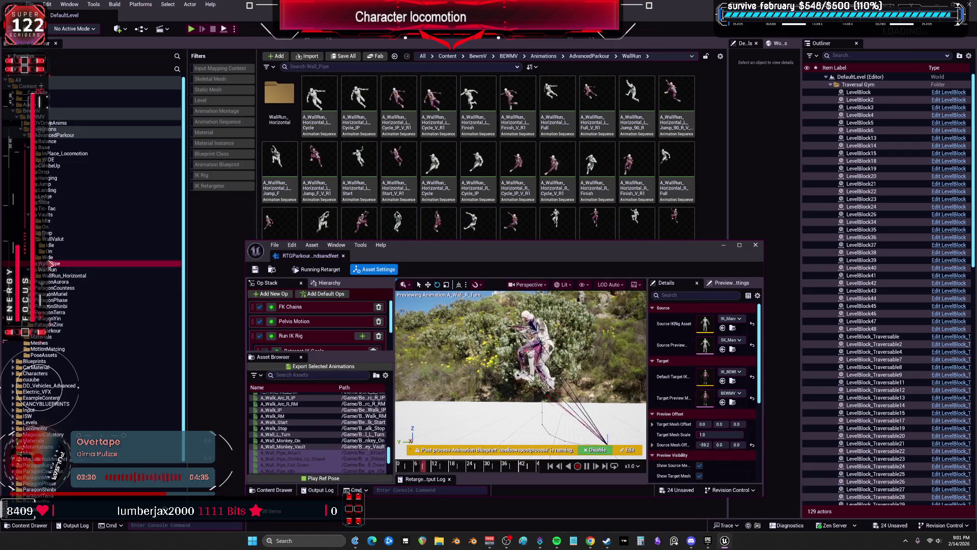
click(52, 258)
click(50, 244)
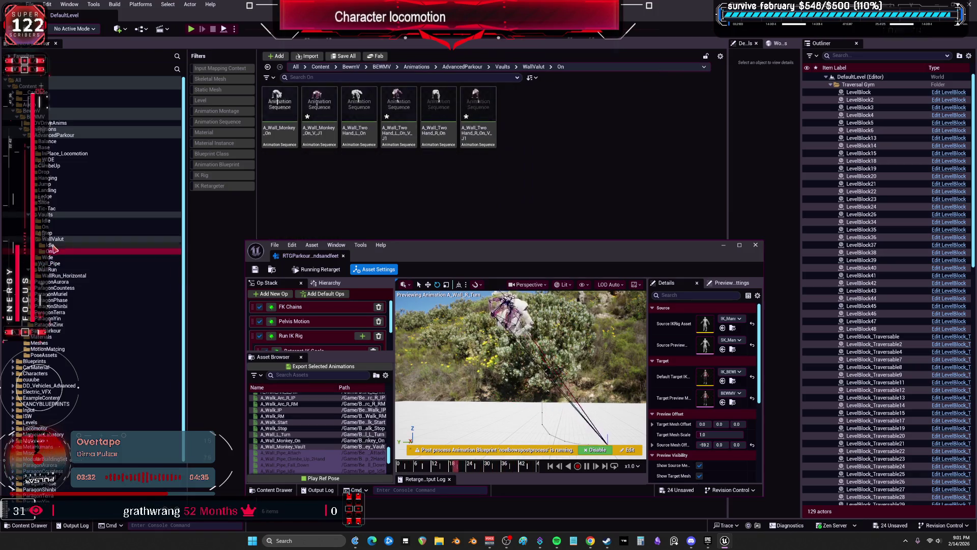
click(59, 239)
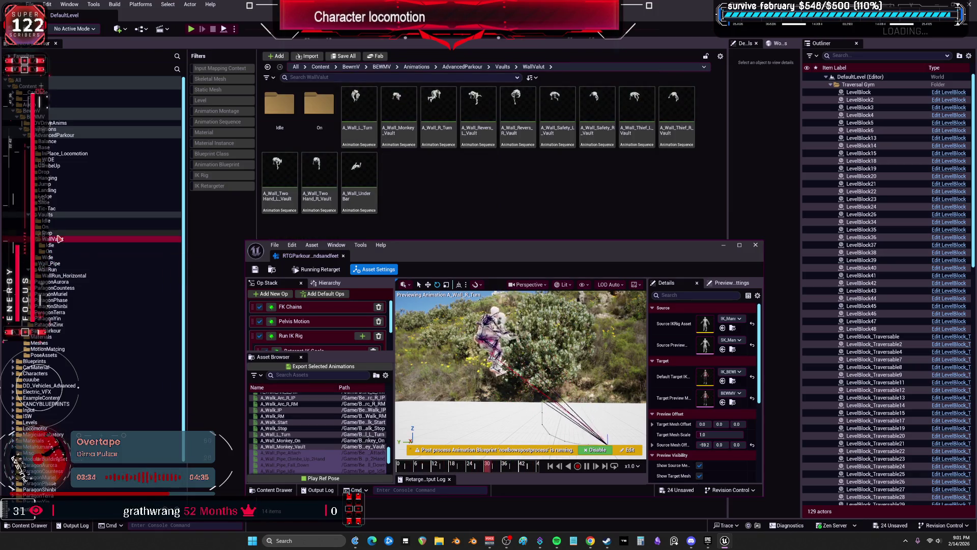
Step: Reposition the retargeter window and preview A_Wall_L_Turn from the Asset Browser list on BEWMV
drag(446, 254, 440, 203)
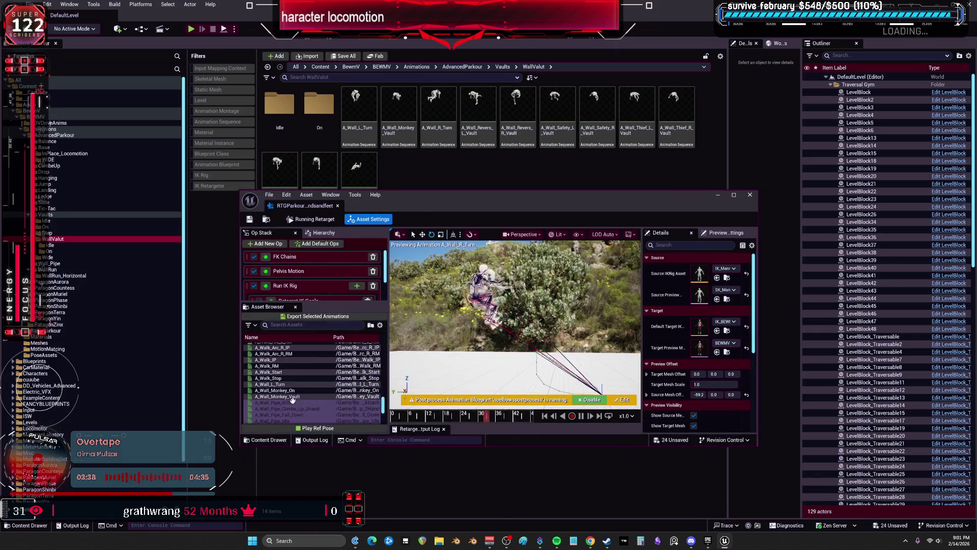
scroll(302, 362, up, 2)
scroll(302, 362, up, 1)
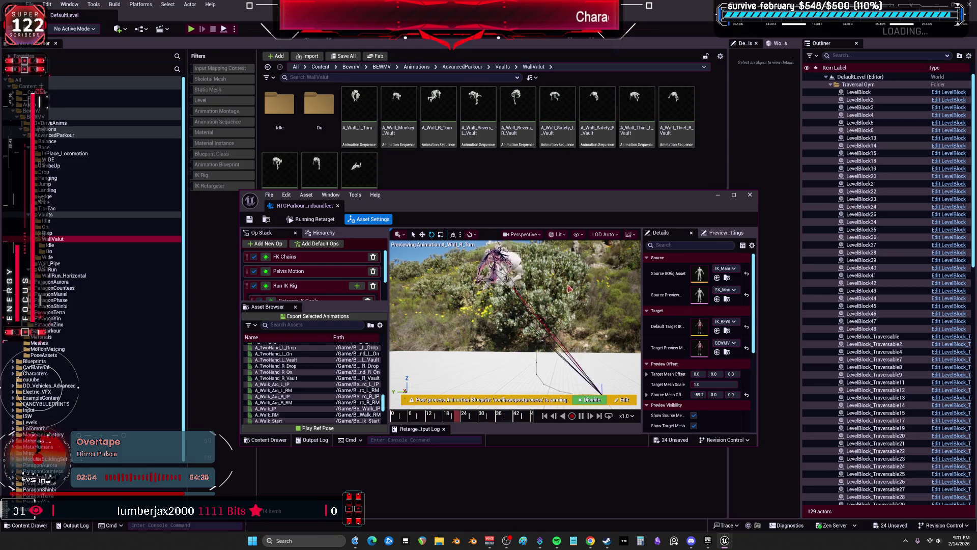
drag(420, 216, 467, 233)
scroll(359, 402, down, 5)
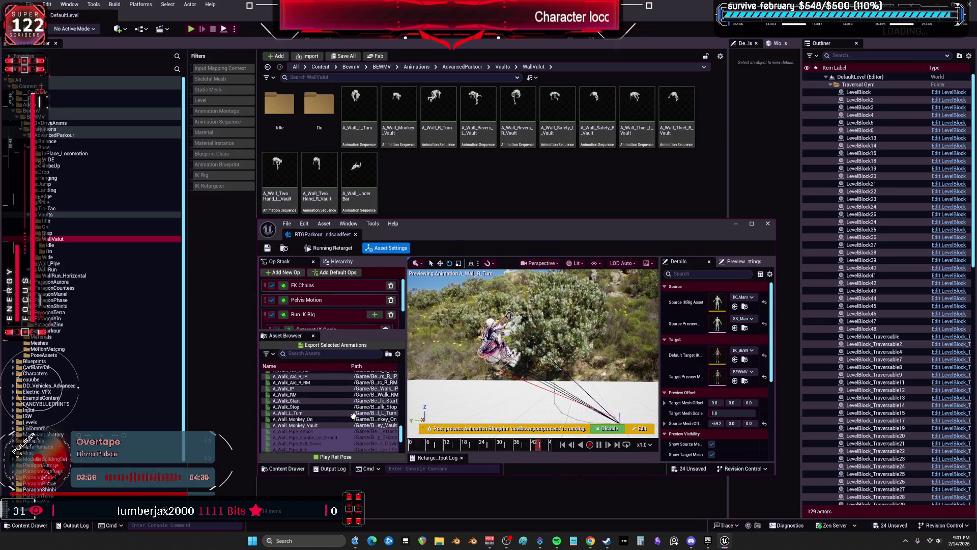
scroll(358, 402, down, 5)
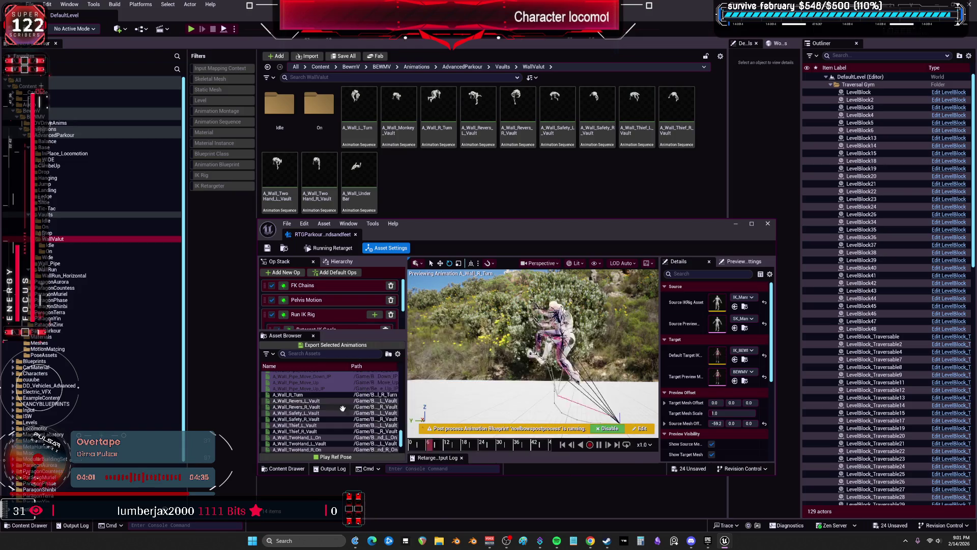
scroll(326, 404, down, 3)
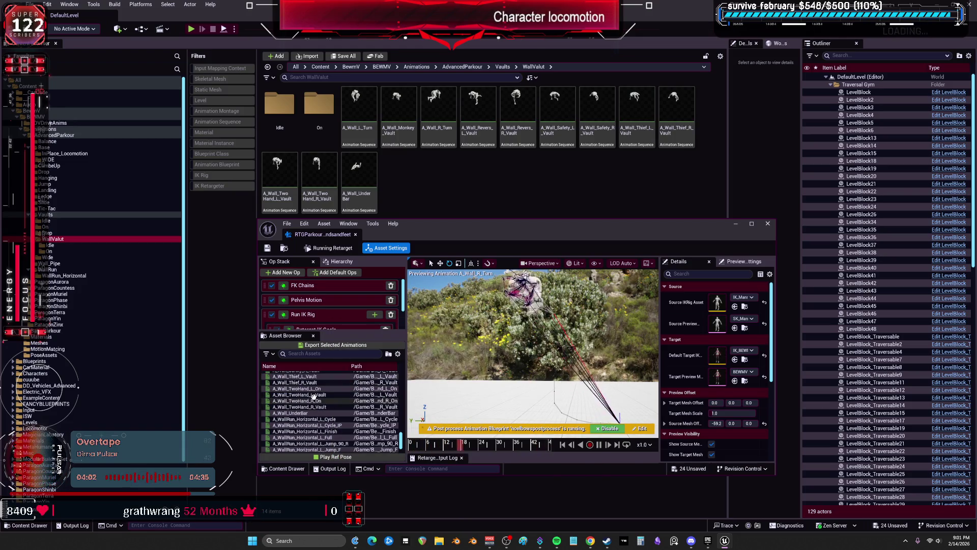
scroll(308, 386, up, 3)
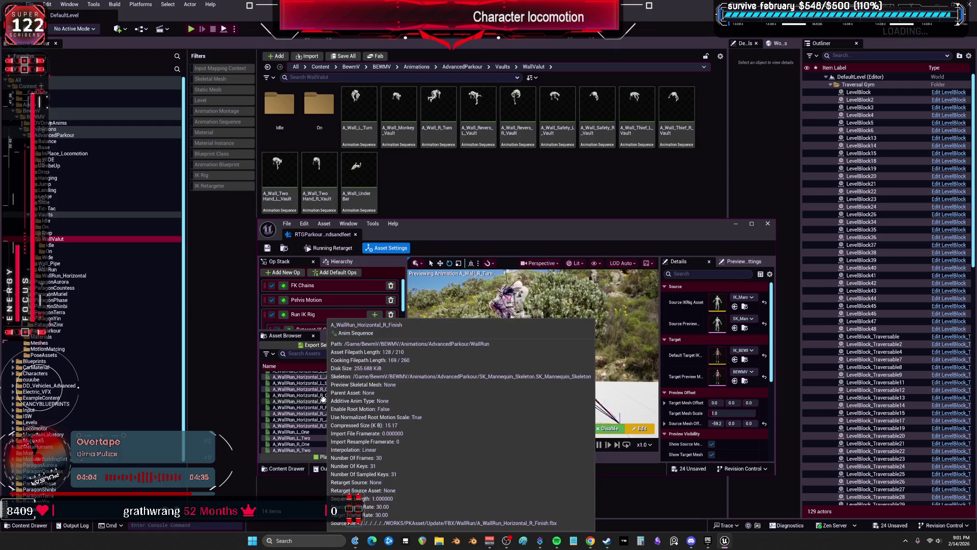
scroll(326, 402, up, 5)
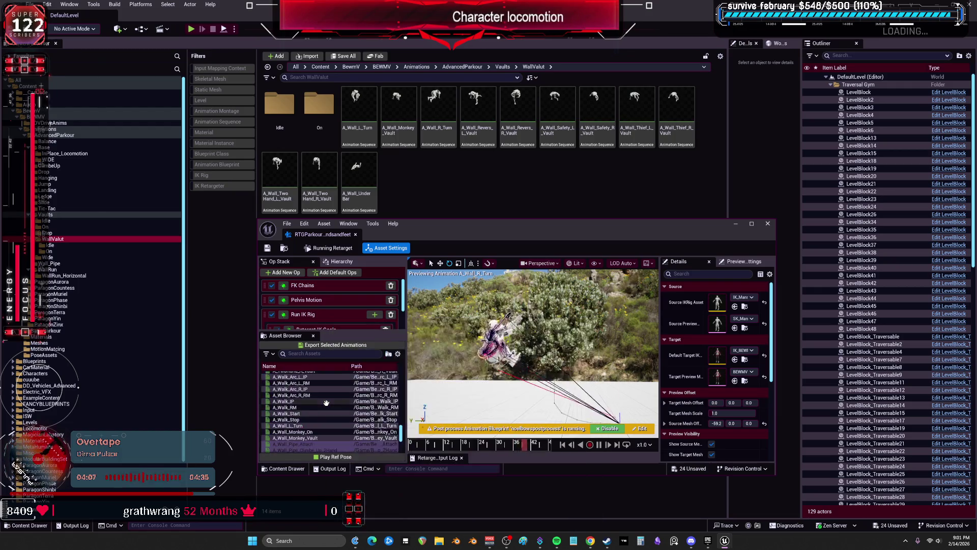
scroll(326, 403, up, 2)
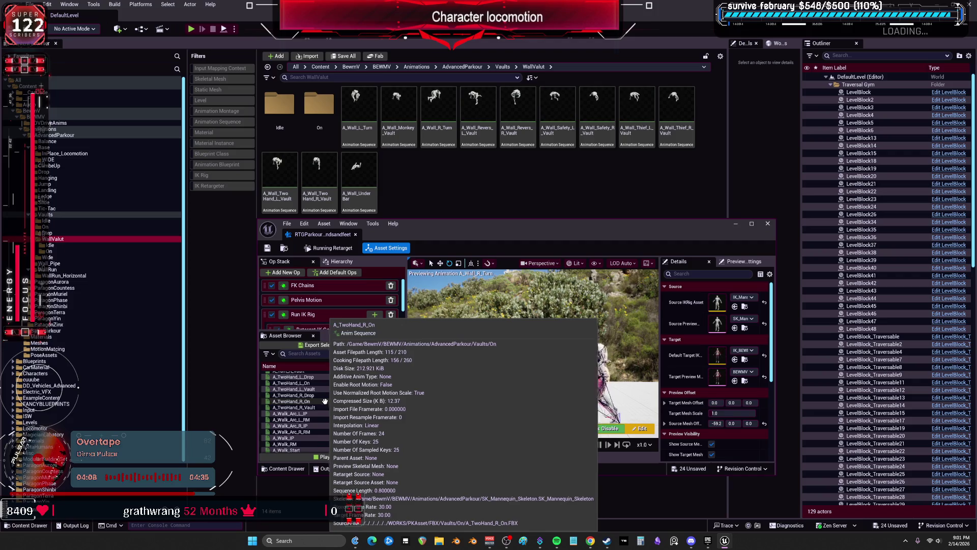
scroll(324, 401, down, 2)
scroll(322, 400, down, 1)
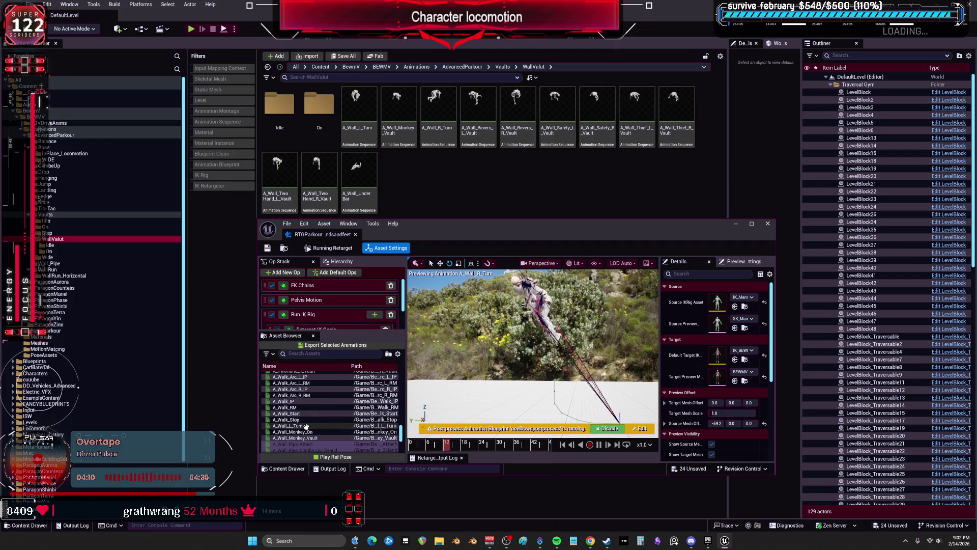
click(306, 426)
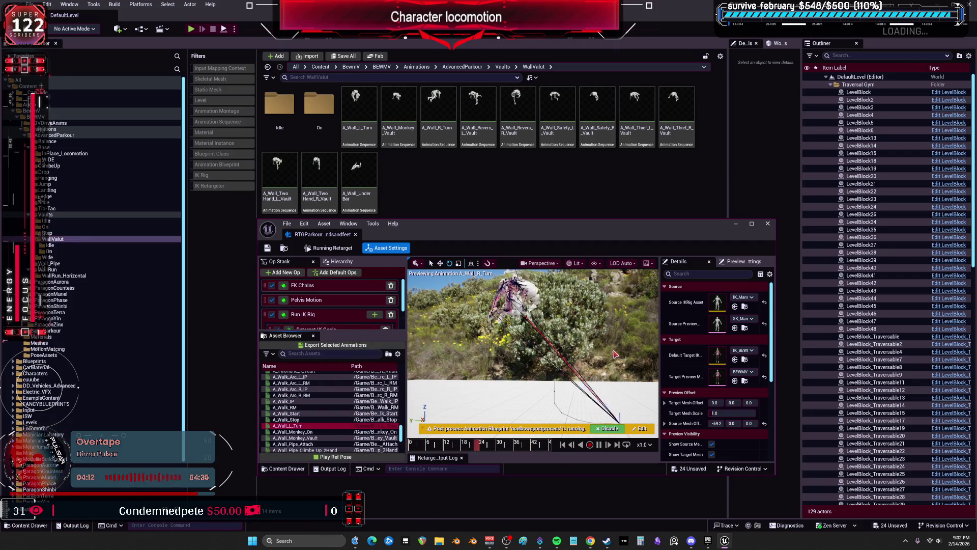
Step: Export the retargeted A_Wall_L_Turn into the Vaults/WallValut folder
click(337, 346)
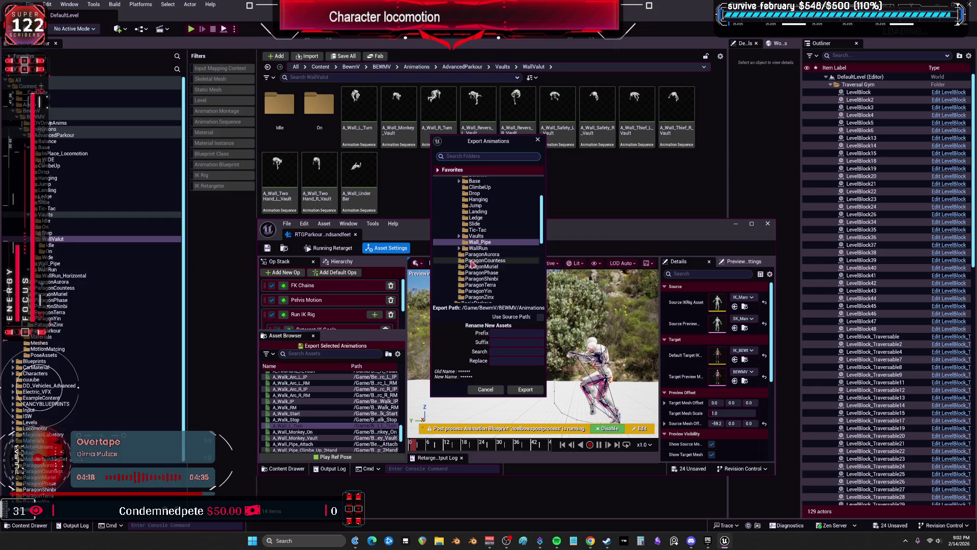
click(459, 237)
double_click(473, 262)
text(_V_P1)
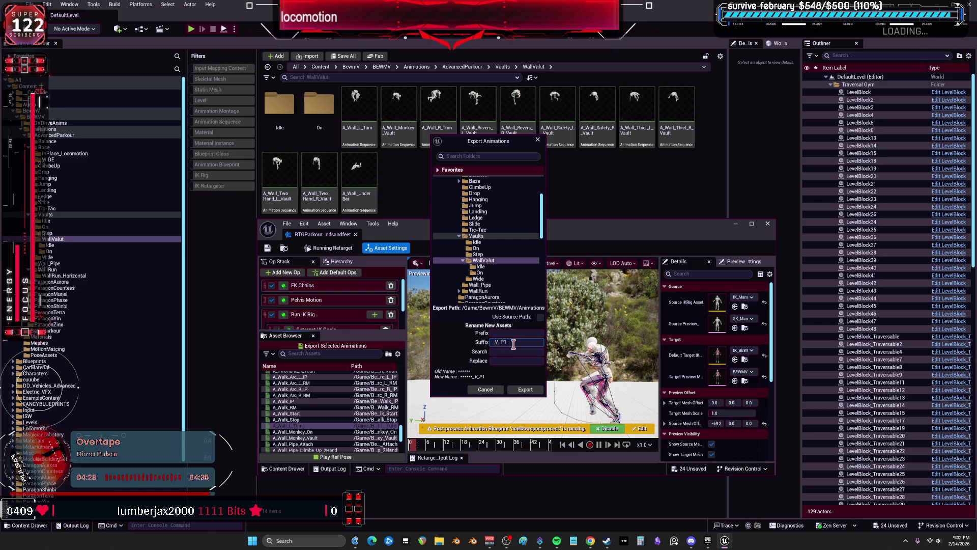
click(525, 390)
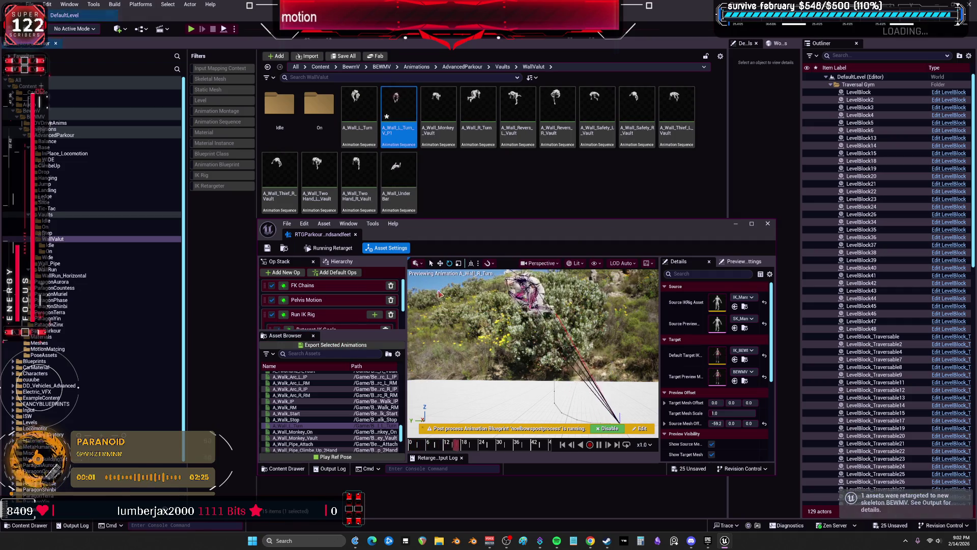
Step: Preview A_Wall_Monkey_Vault and export its retargeted copy into WallValut
click(446, 167)
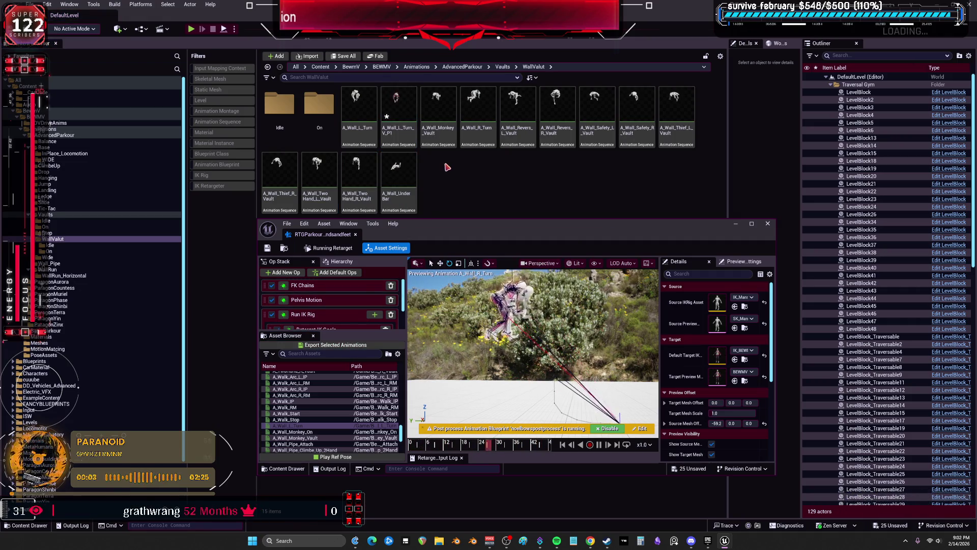
scroll(318, 415, down, 1)
click(321, 425)
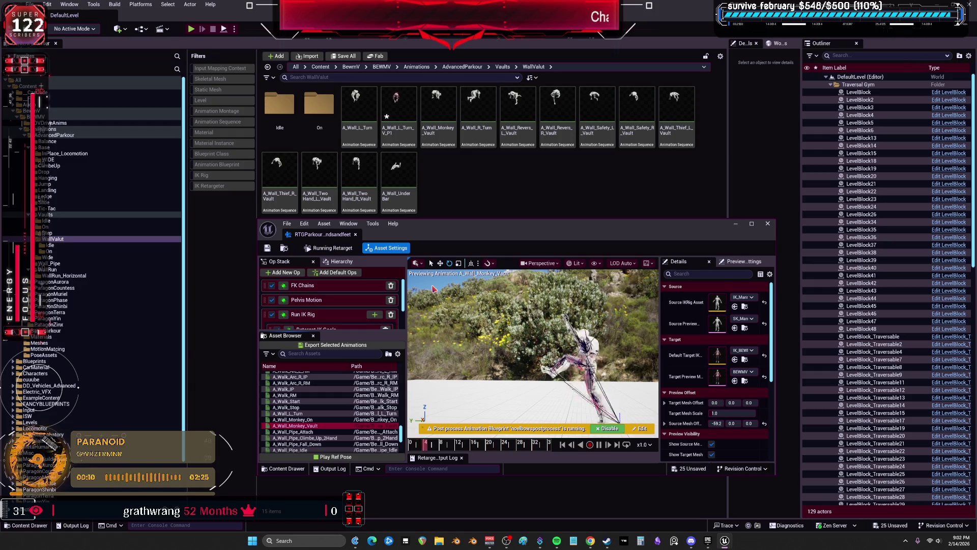
scroll(331, 424, down, 2)
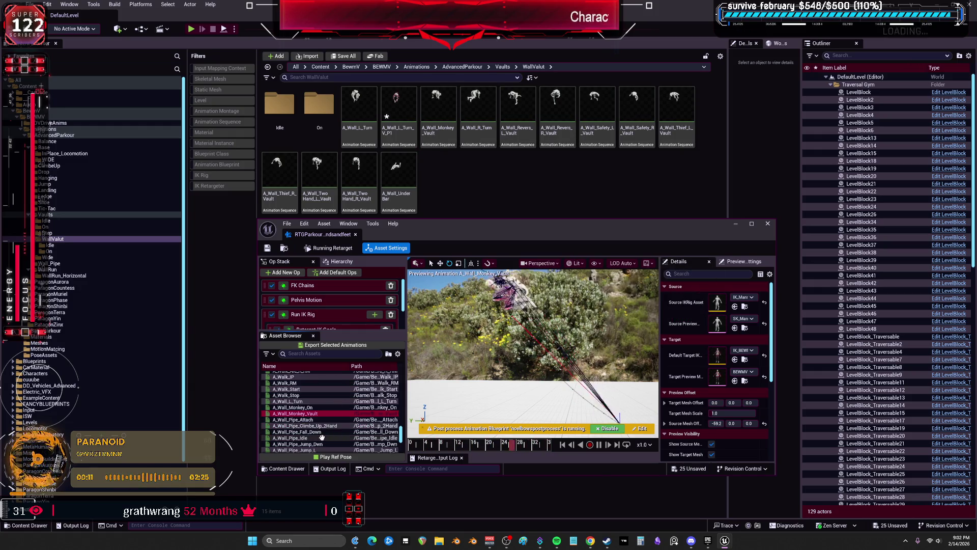
scroll(316, 409, down, 1)
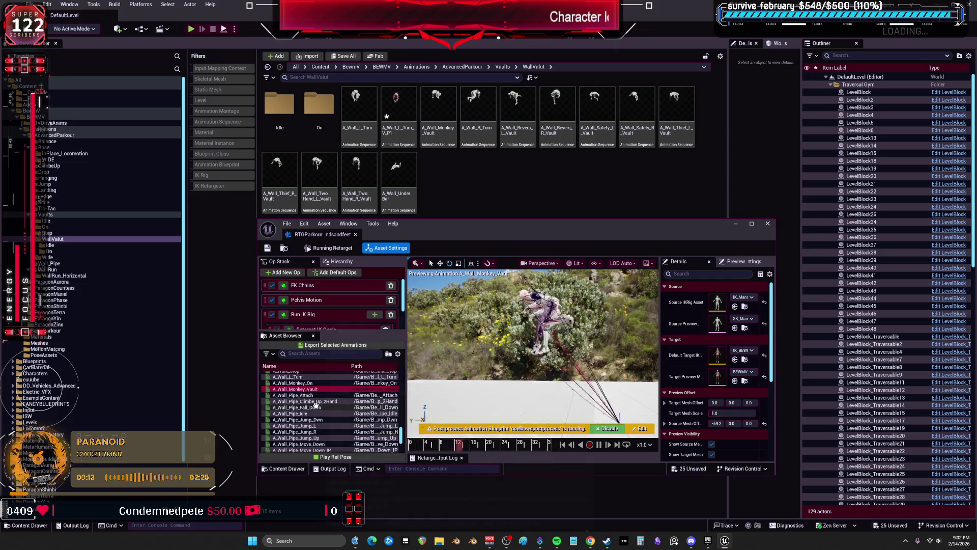
click(328, 345)
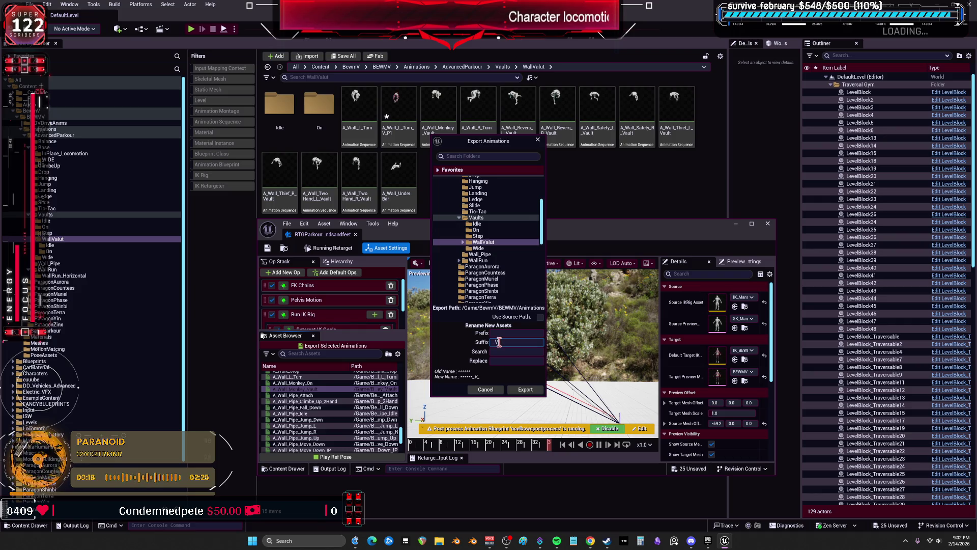
click(526, 391)
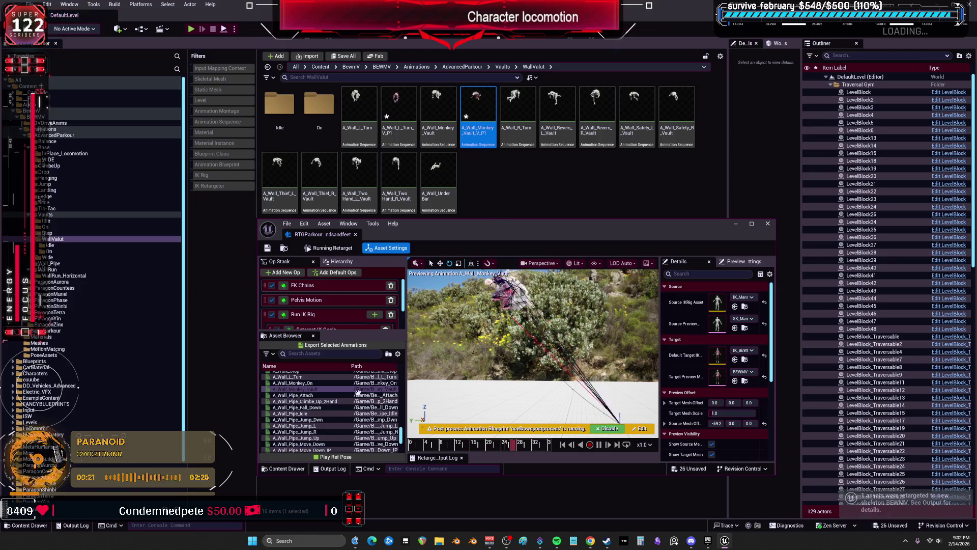
Step: Export A_Wall_R_Turn into WallValut with the _V_P1 suffix, confirming batch export options
scroll(316, 446, down, 3)
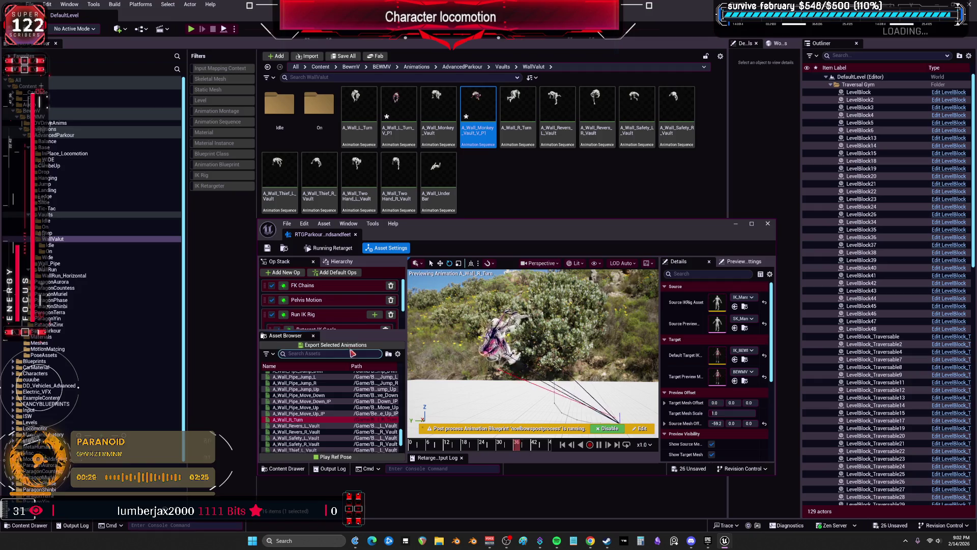
click(354, 347)
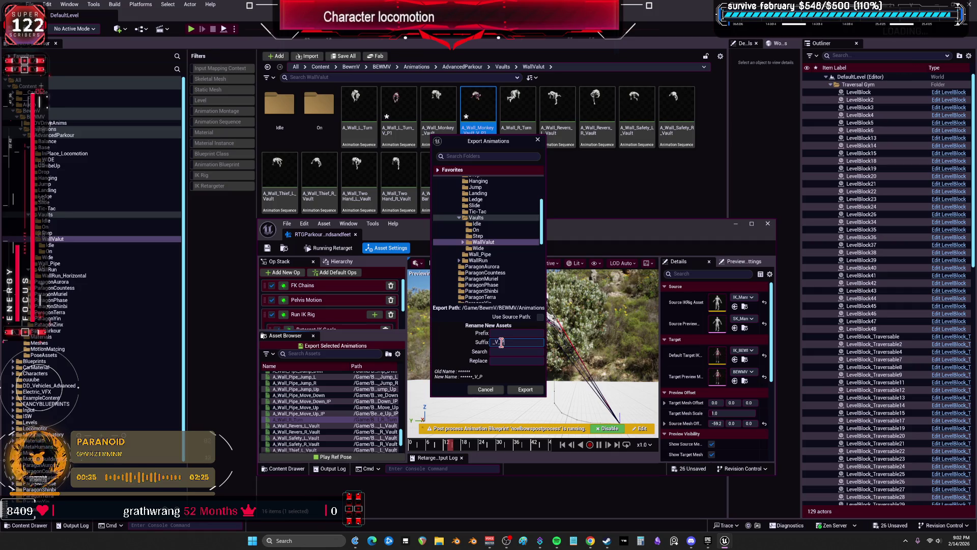
click(524, 389)
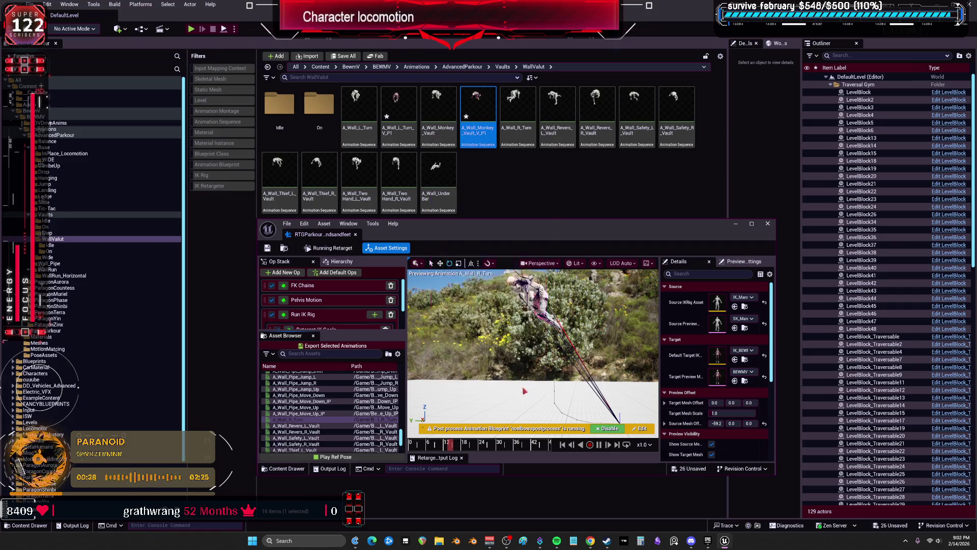
click(560, 304)
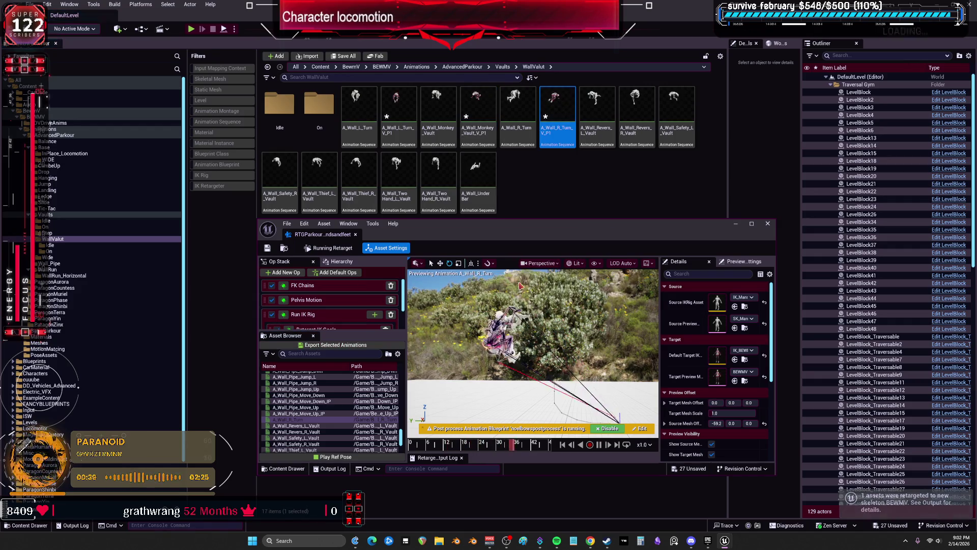
Step: Preview the Revers, Safety, Thief, TwoHand and UnderBar wall vault animations on the target
scroll(321, 403, down, 2)
click(321, 402)
click(319, 413)
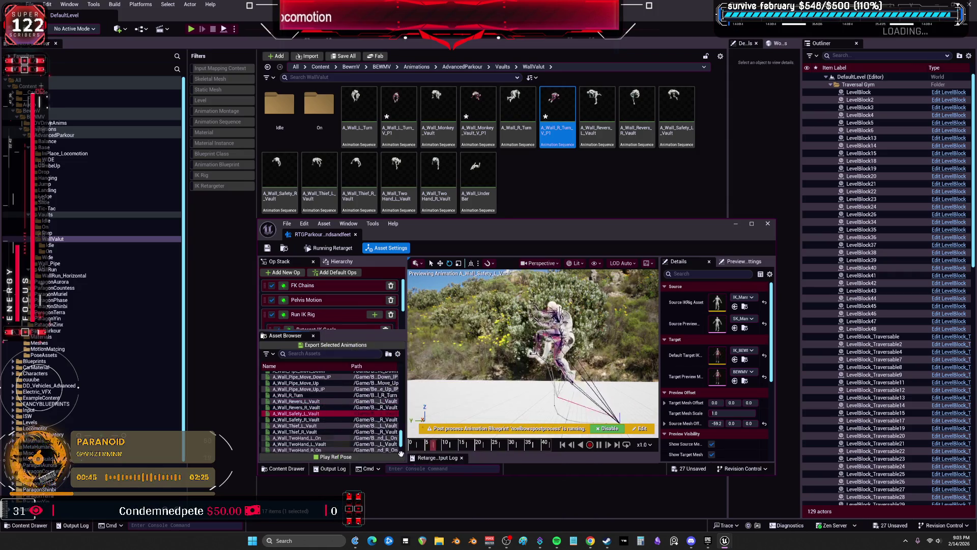
click(314, 401)
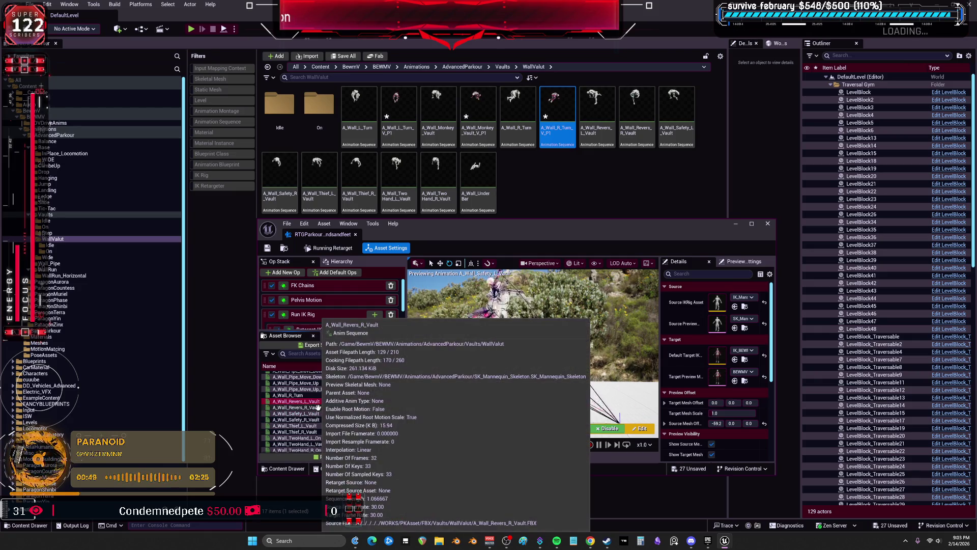
click(313, 413)
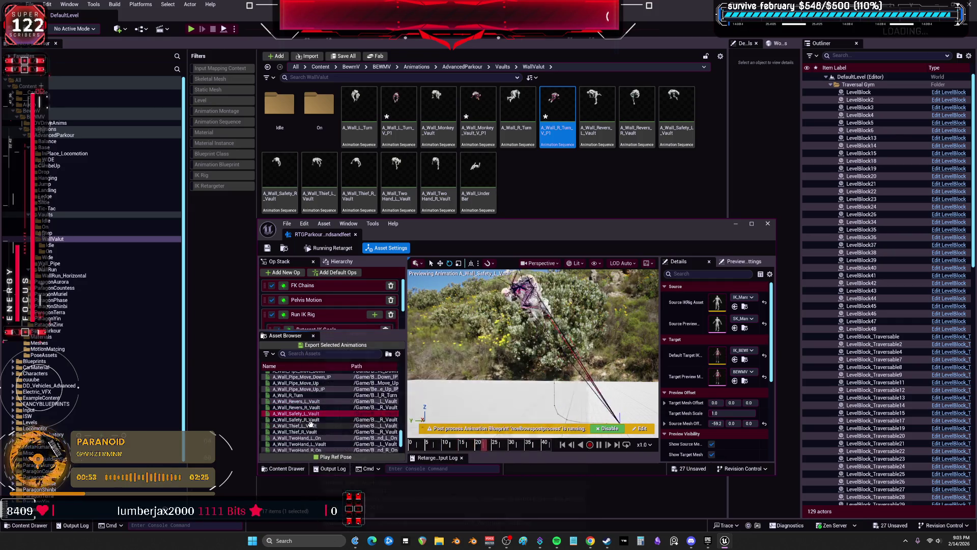
click(311, 424)
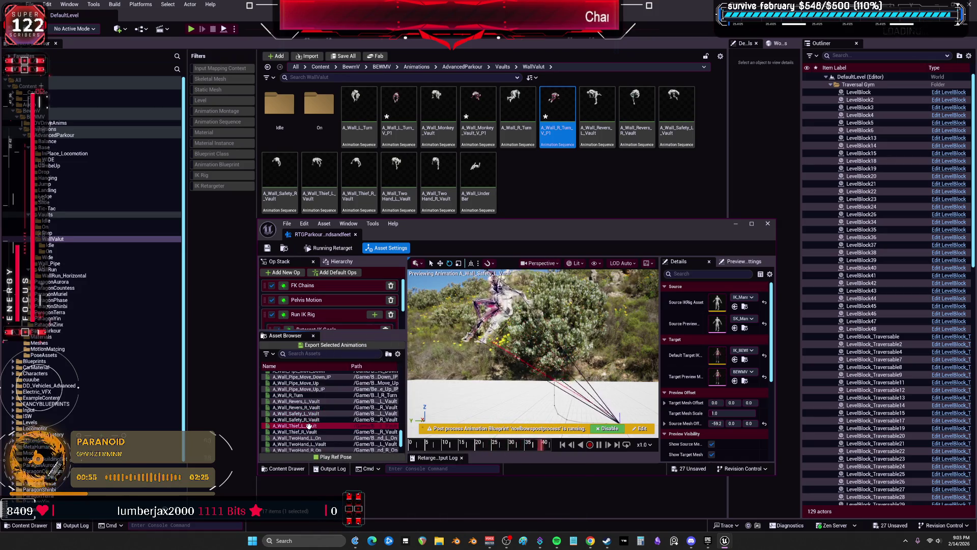
scroll(308, 395, down, 2)
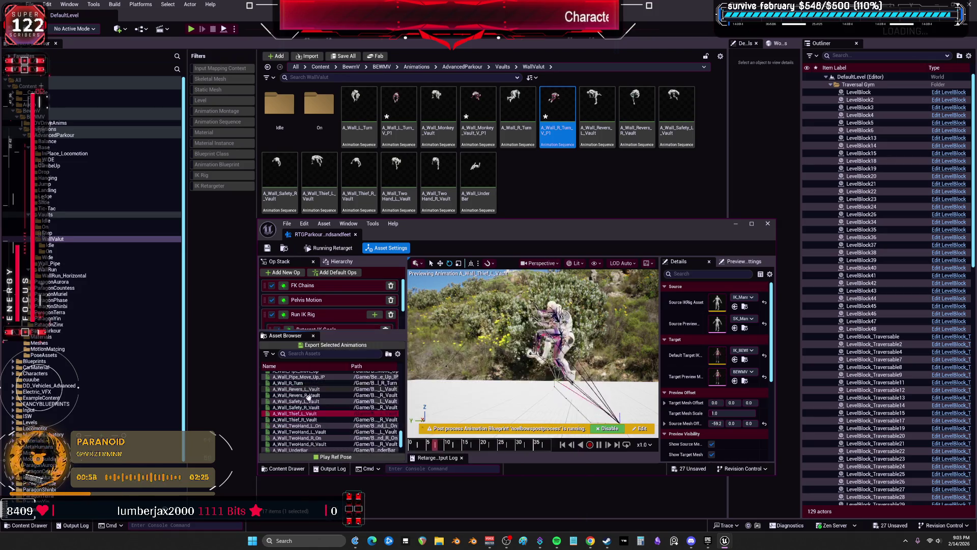
click(312, 426)
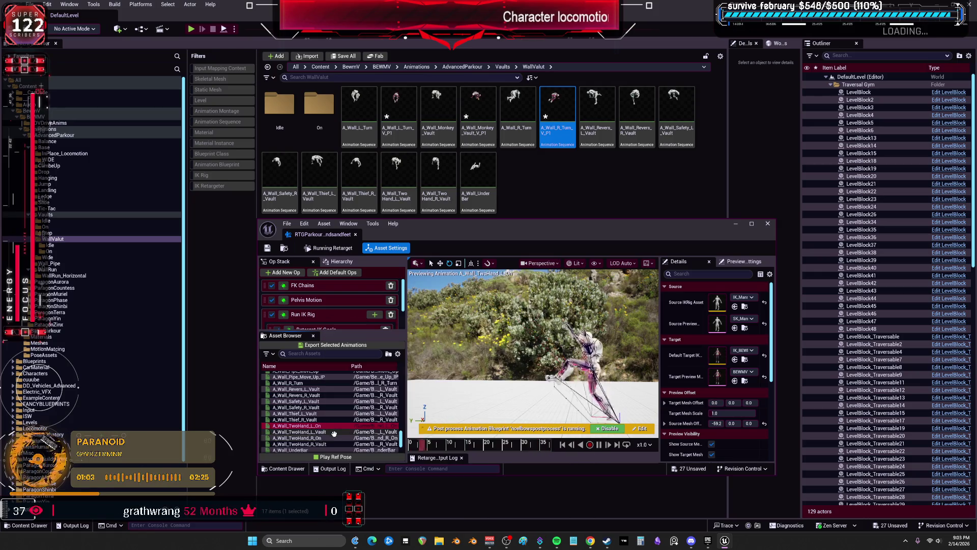
mouse_move(322, 438)
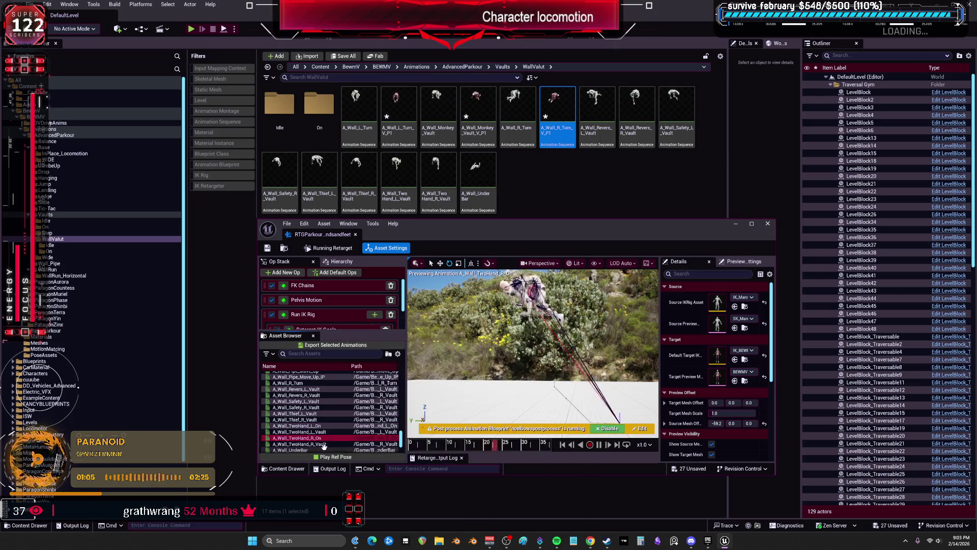
click(322, 438)
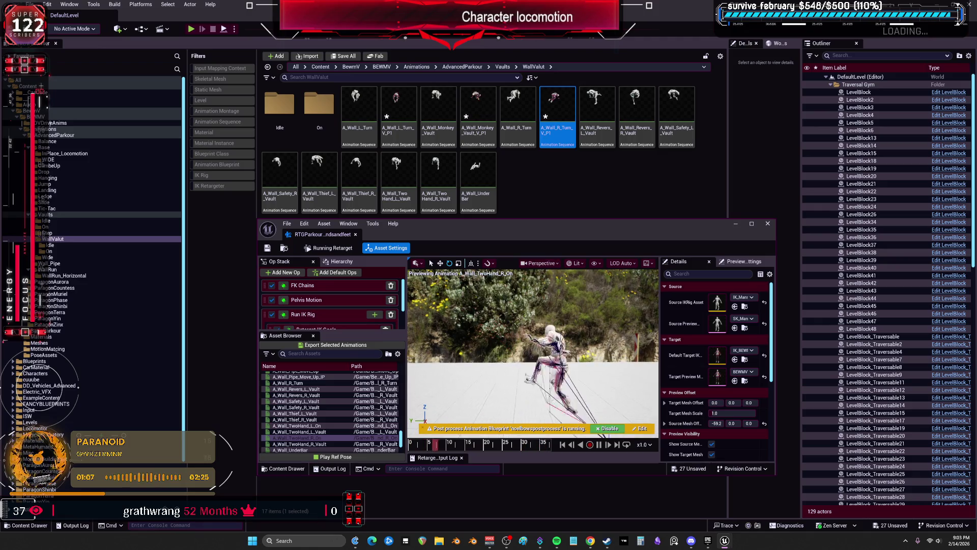
scroll(319, 434, down, 1)
mouse_move(318, 434)
click(318, 437)
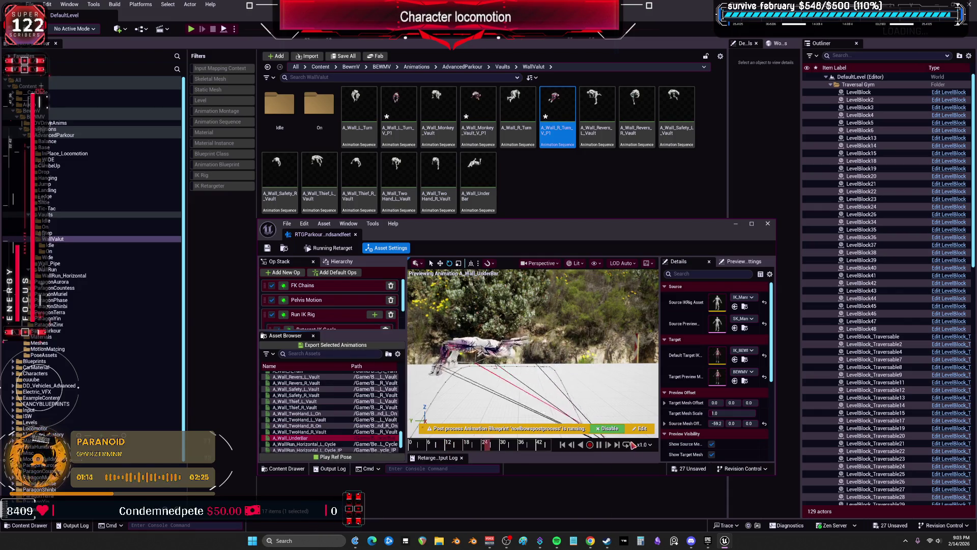
Step: Export A_Wall_Revers_L_Vault through A_Wall_UnderBar together into WallValut with suffix _V_P1
shift+click(331, 377)
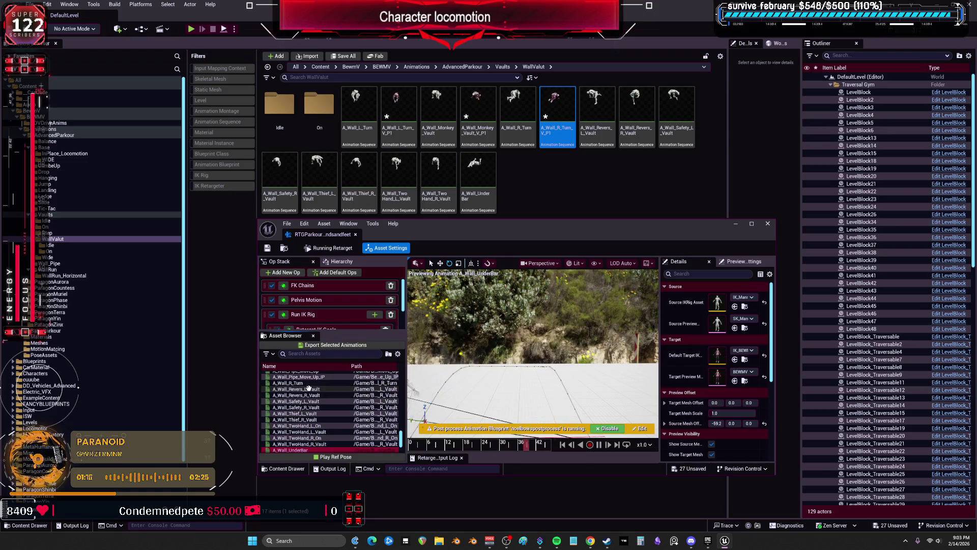
scroll(332, 376, up, 1)
click(335, 344)
click(512, 341)
click(521, 390)
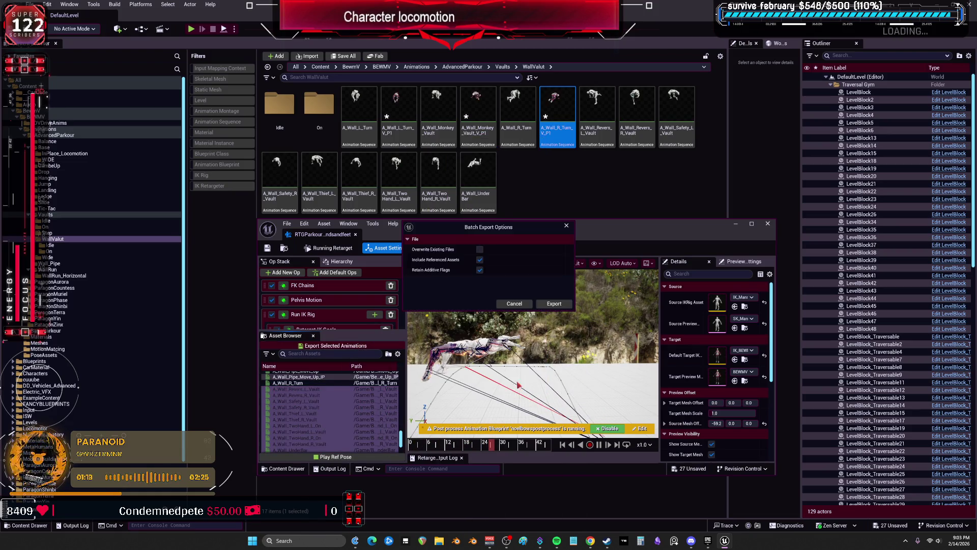
click(554, 304)
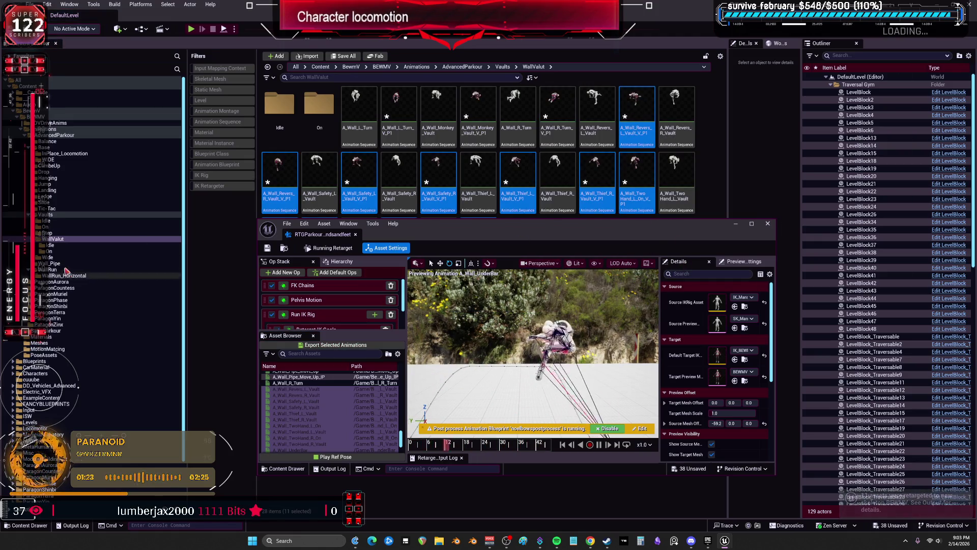
Step: Browse the AdvancedParkour folders down to the empty WallRun_Horizontal folder to check the exports
click(57, 215)
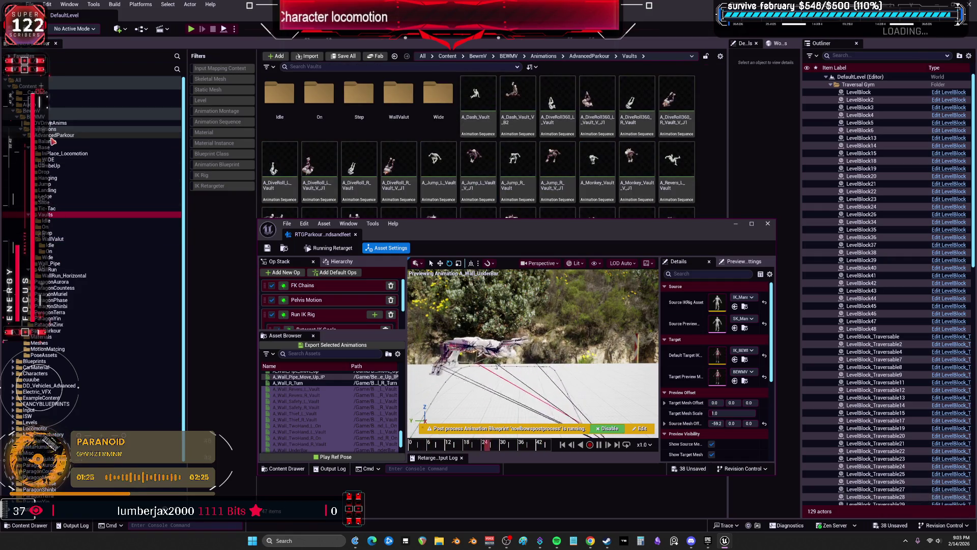
click(63, 153)
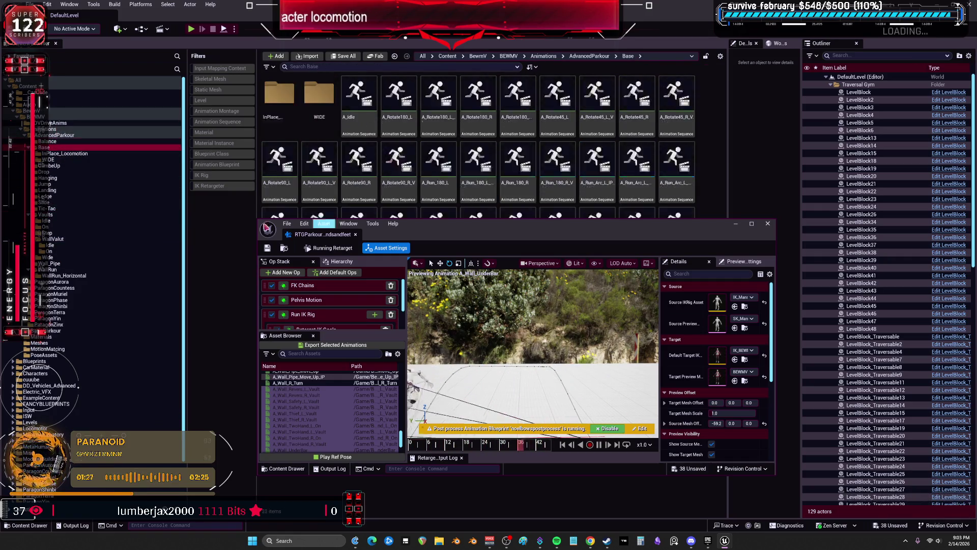
key(Down)
key(Down)
key(Down)
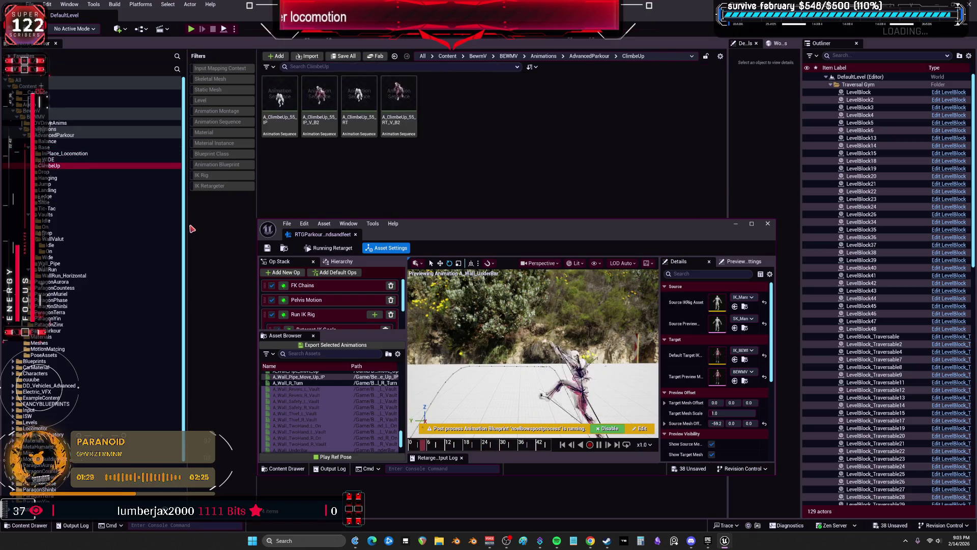
key(Down)
key(Down)
key(Down)
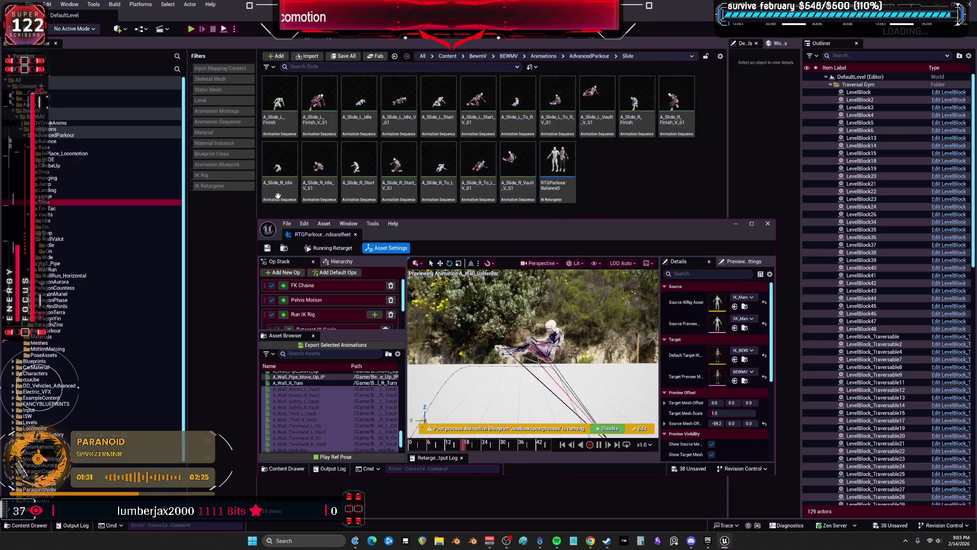
key(Down)
key(Down)
key(Down)
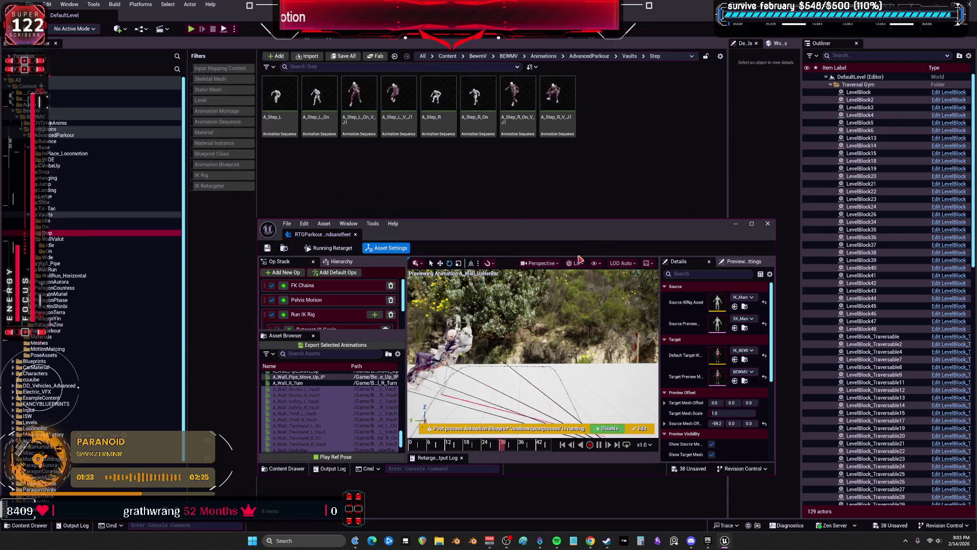
key(Down)
key(Down)
key(Down)
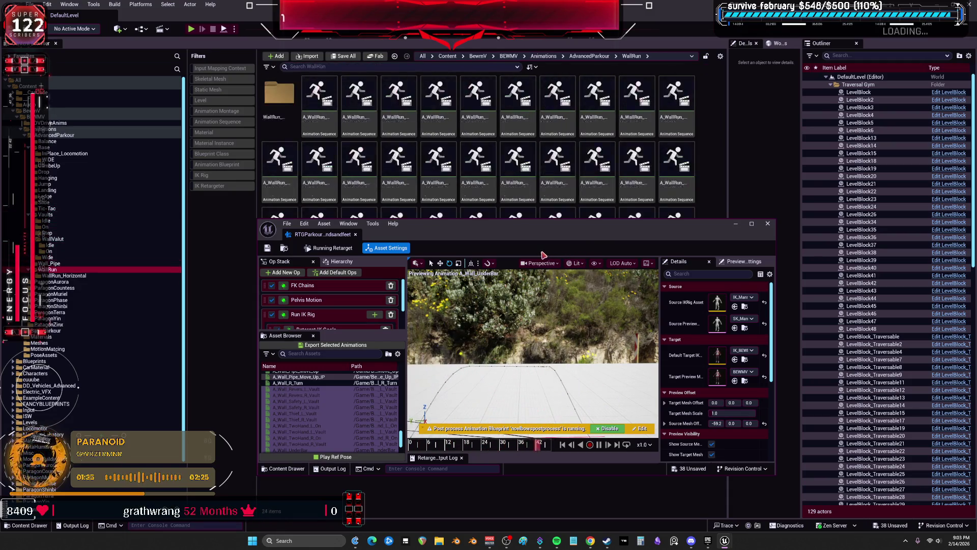
key(Down)
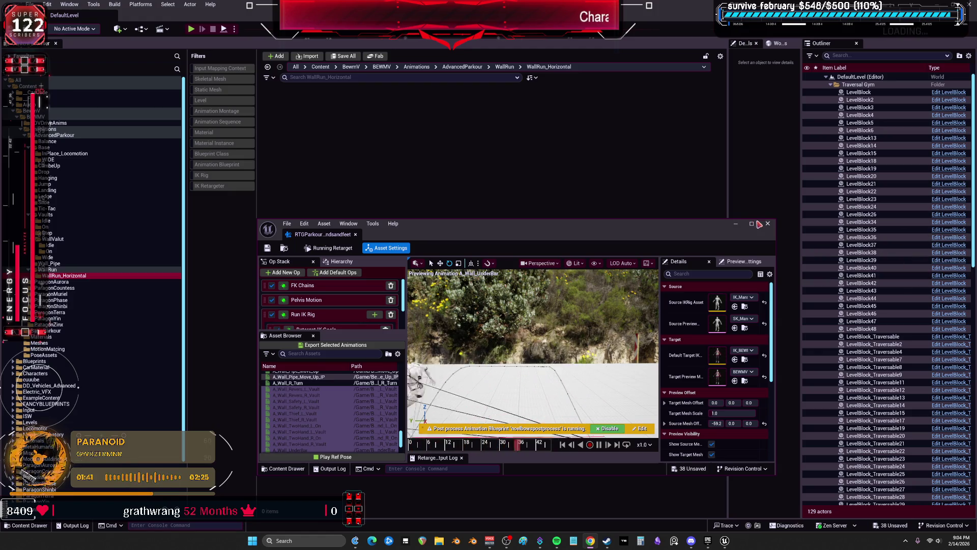
Step: Close the IK Retargeter editor and save all modified assets with File > Save All
key(super+Up)
key(alt+Tab)
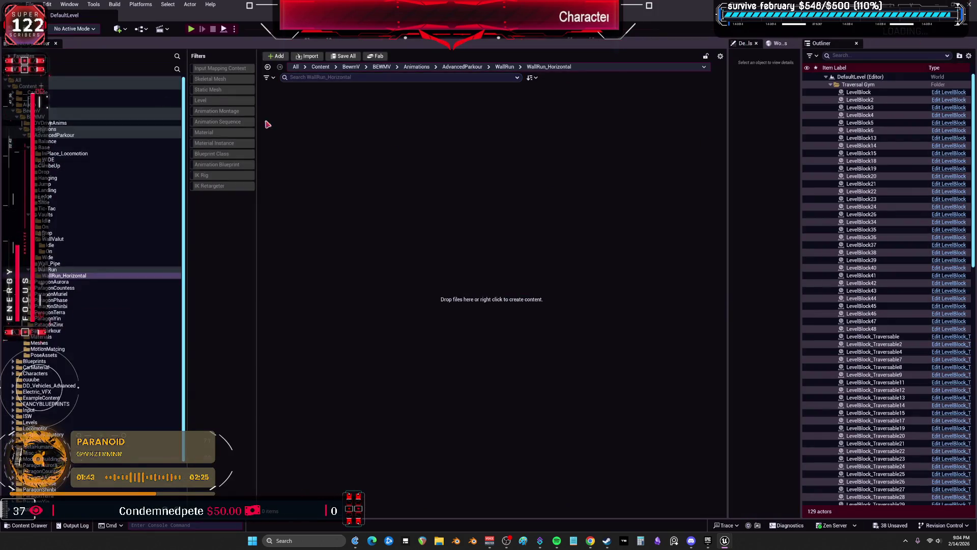
click(30, 4)
click(61, 113)
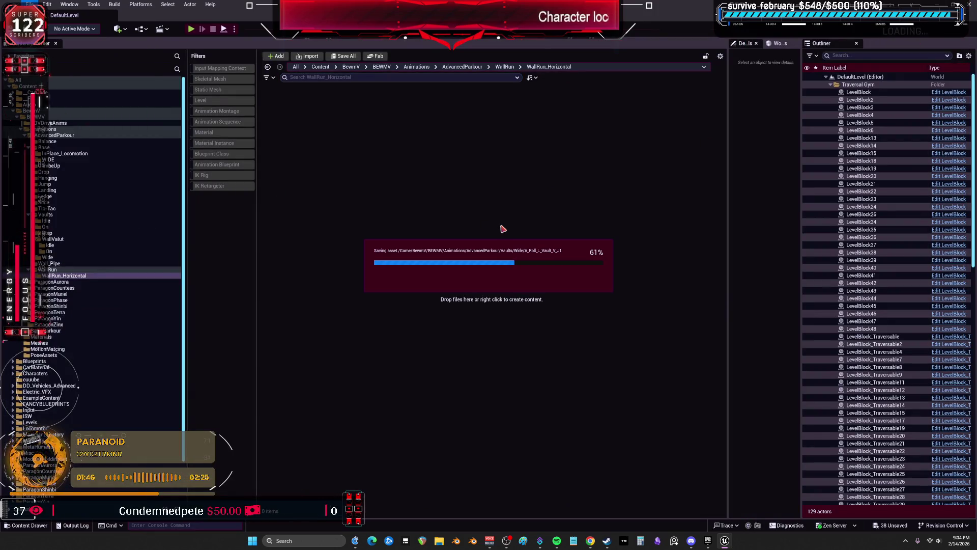
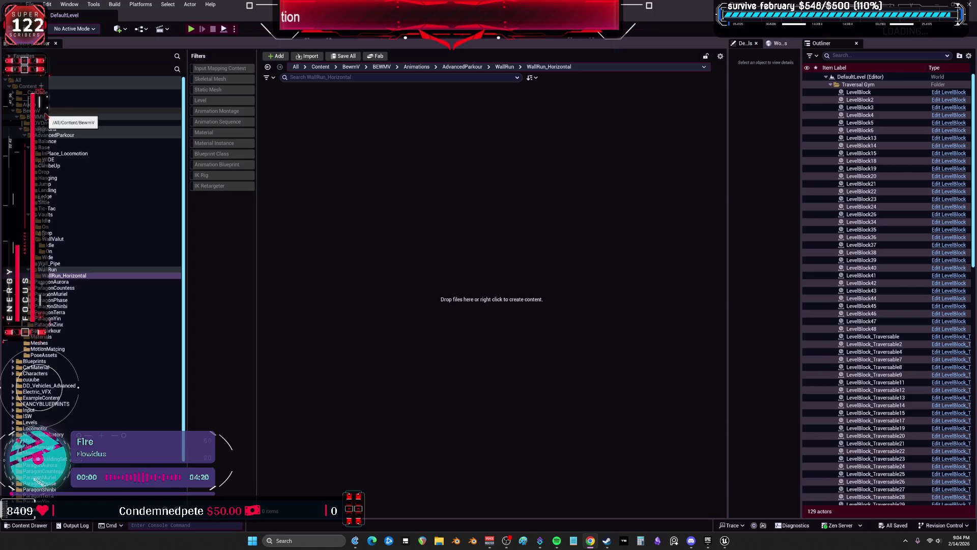
Step: Show the BEWMV folder, briefly test-play the level, then open the ParagonAurora animations folder
click(49, 118)
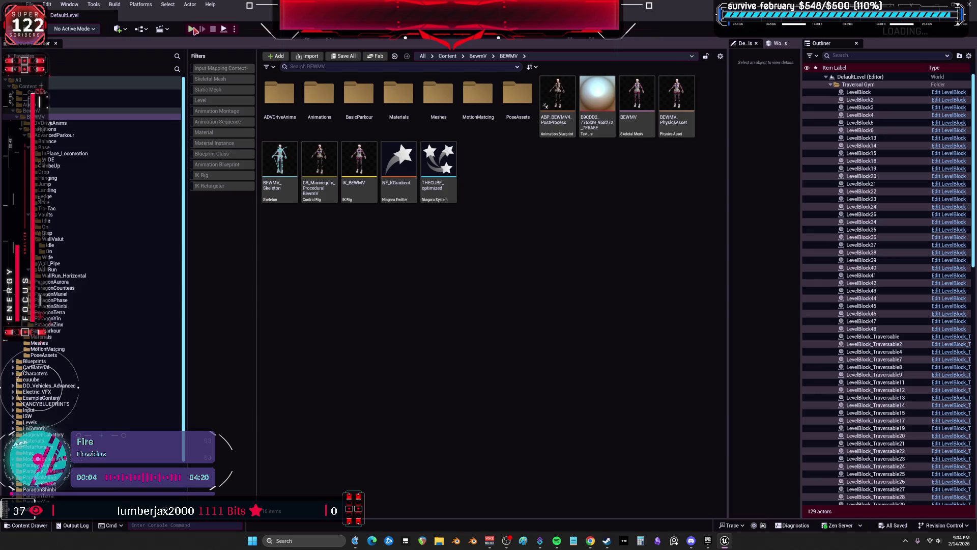
key(alt+p)
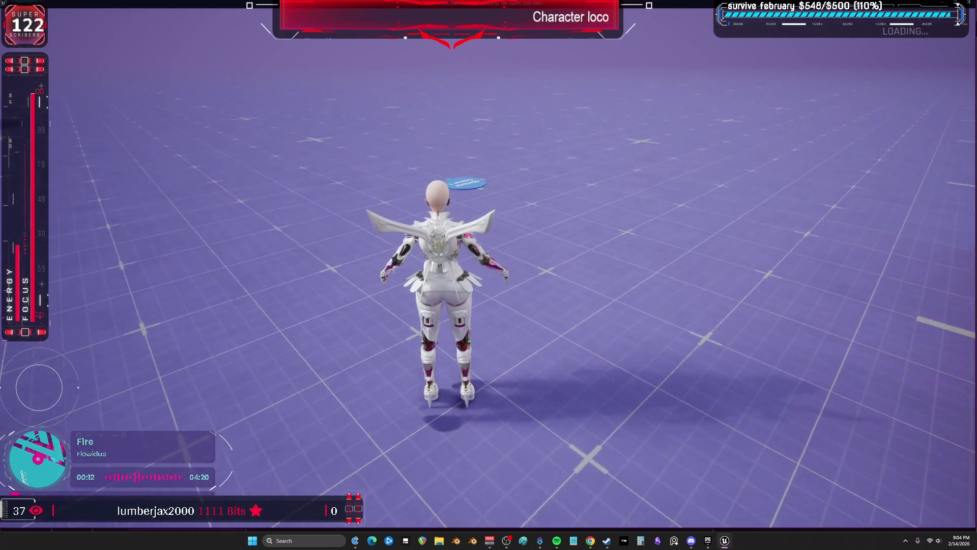
key(Escape)
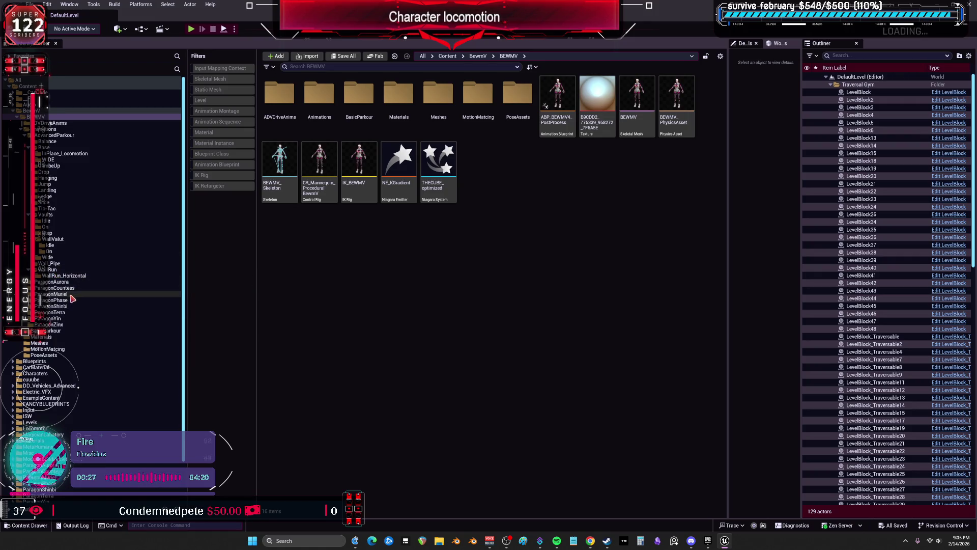
click(76, 283)
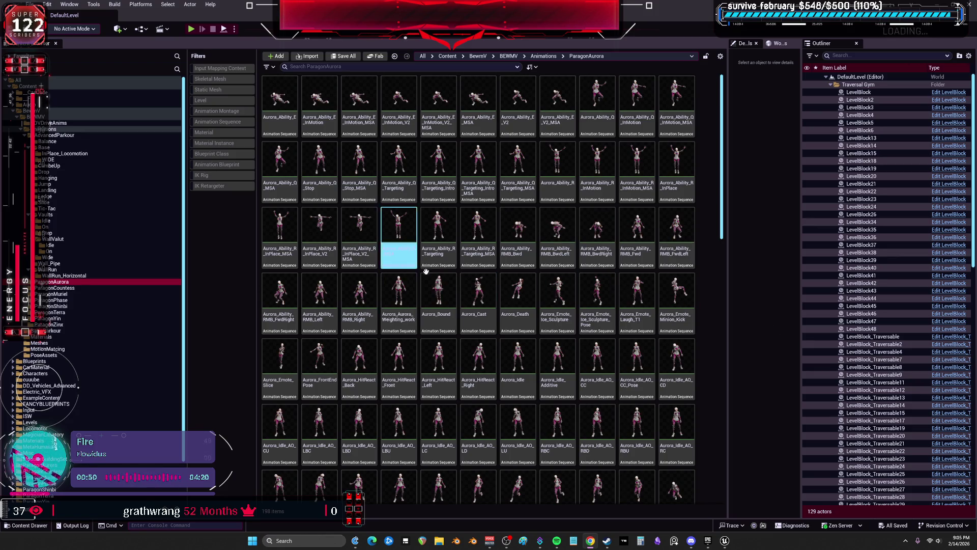
scroll(555, 310, down, 2)
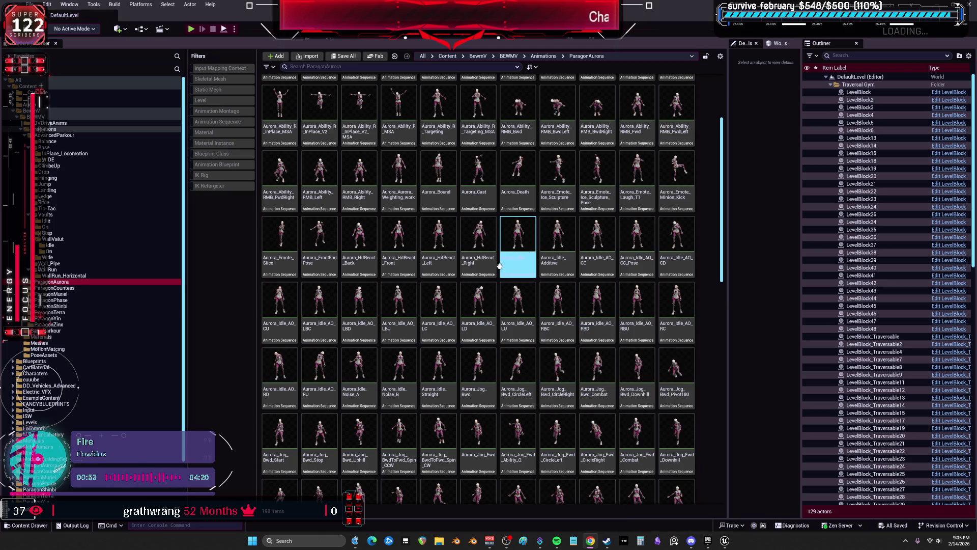
scroll(560, 336, down, 1)
scroll(578, 349, down, 6)
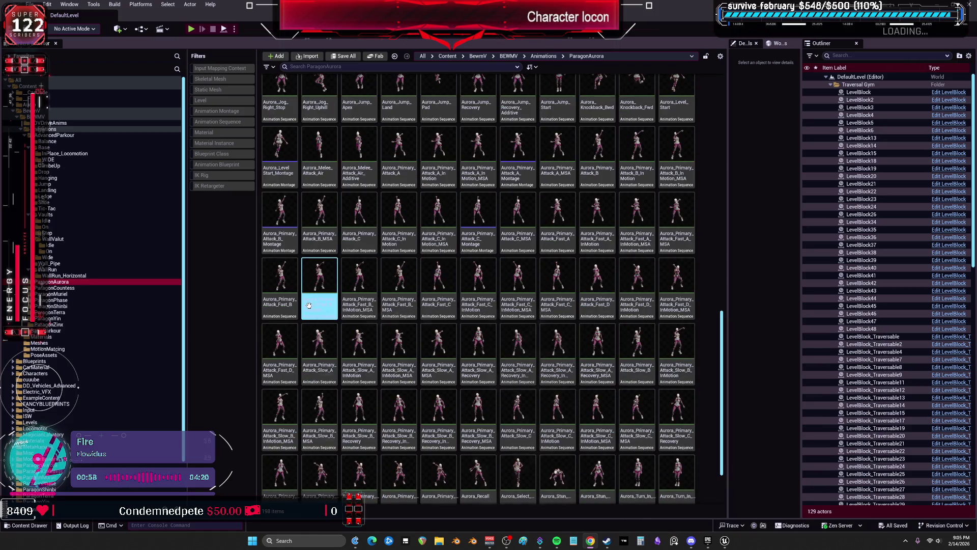
mouse_move(308, 303)
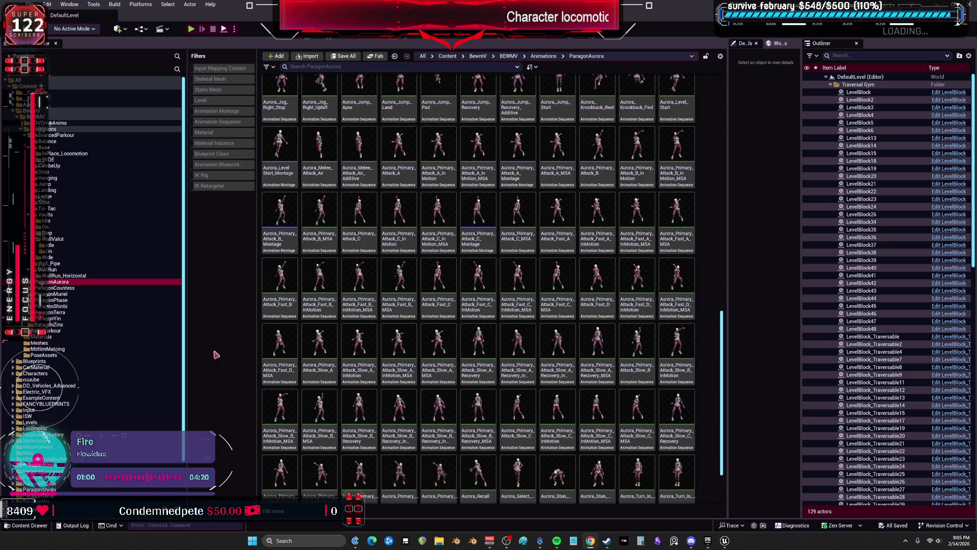
key(alt+Left)
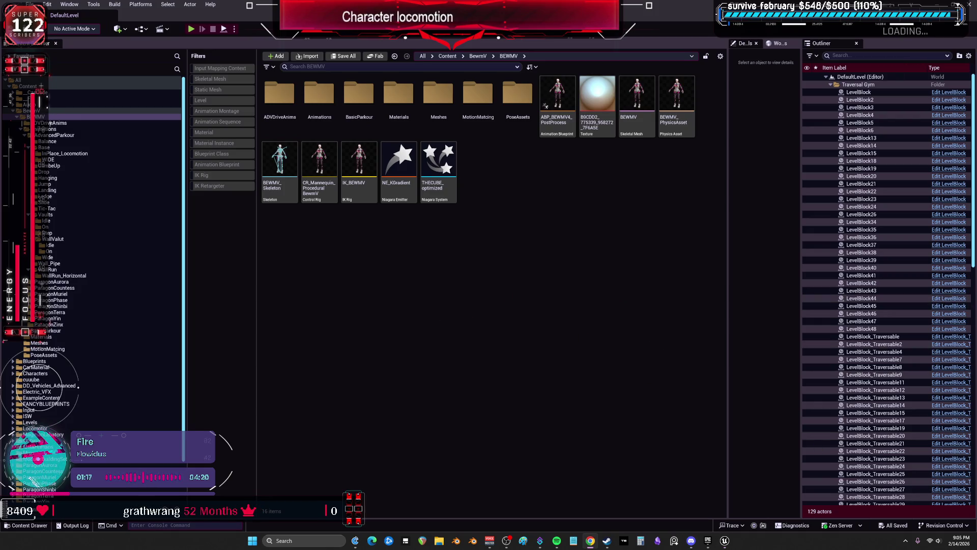
click(77, 325)
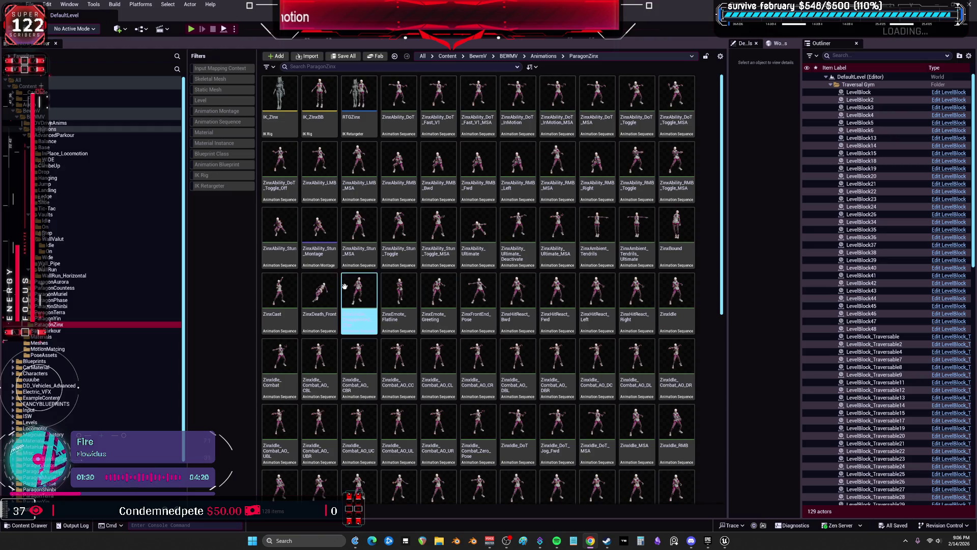
Step: Open the BPV_BewmV blueprint from ParagonZinx's Blueprints > RetargetedCharacters folder
click(14, 362)
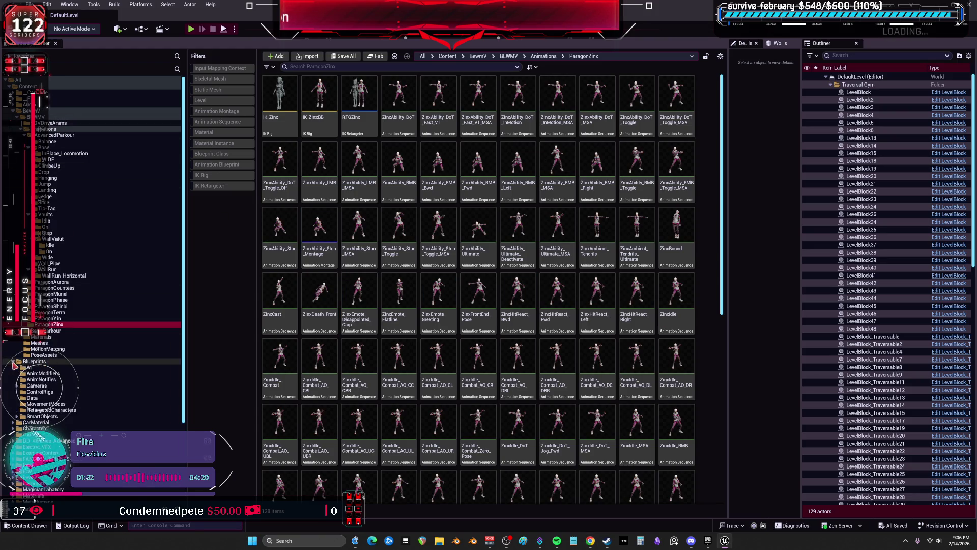
click(51, 410)
click(517, 124)
double_click(517, 124)
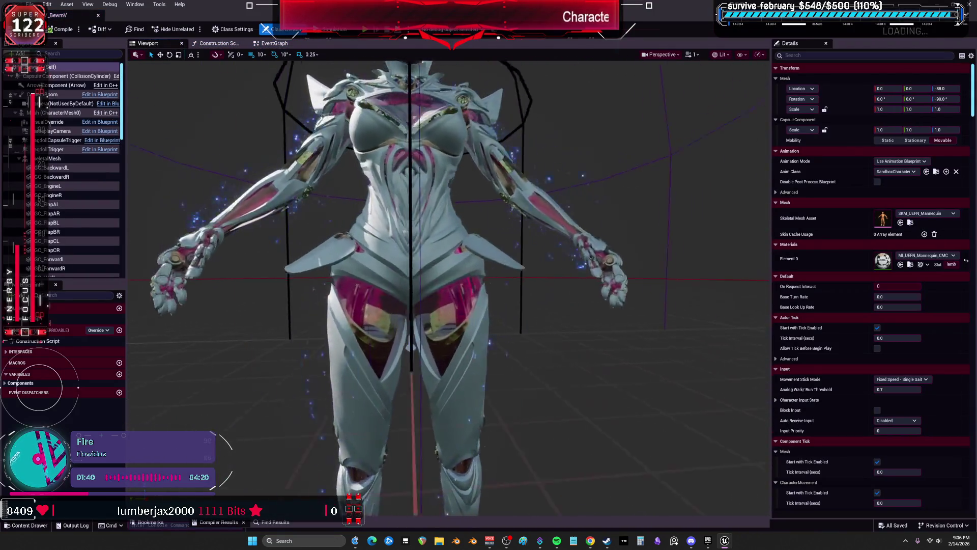
Step: Try Anim_StandingUp_Drive and Aurora_Ability_E on the SkeletalMesh, settling on MurielUltimate_Flare
click(54, 158)
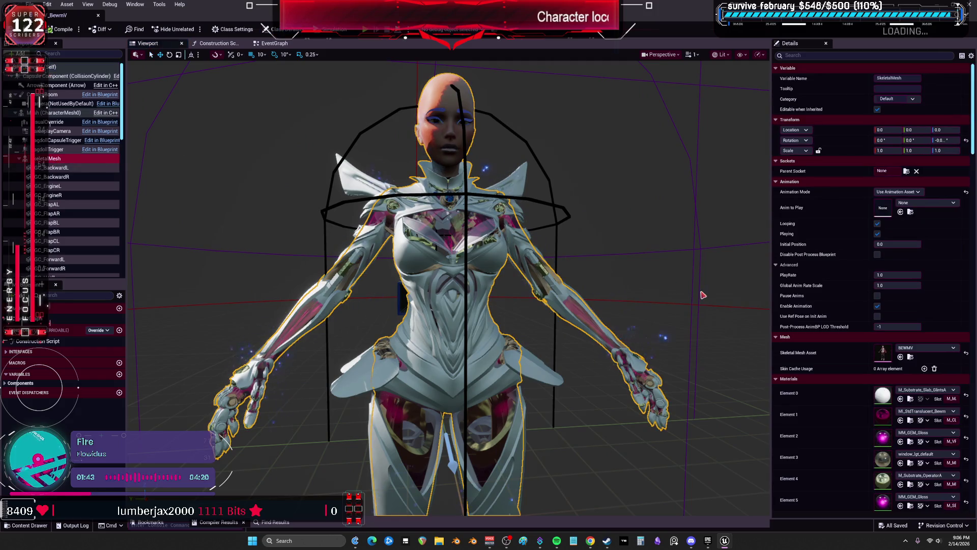
click(922, 204)
scroll(960, 369, down, 2)
drag(970, 362, 967, 406)
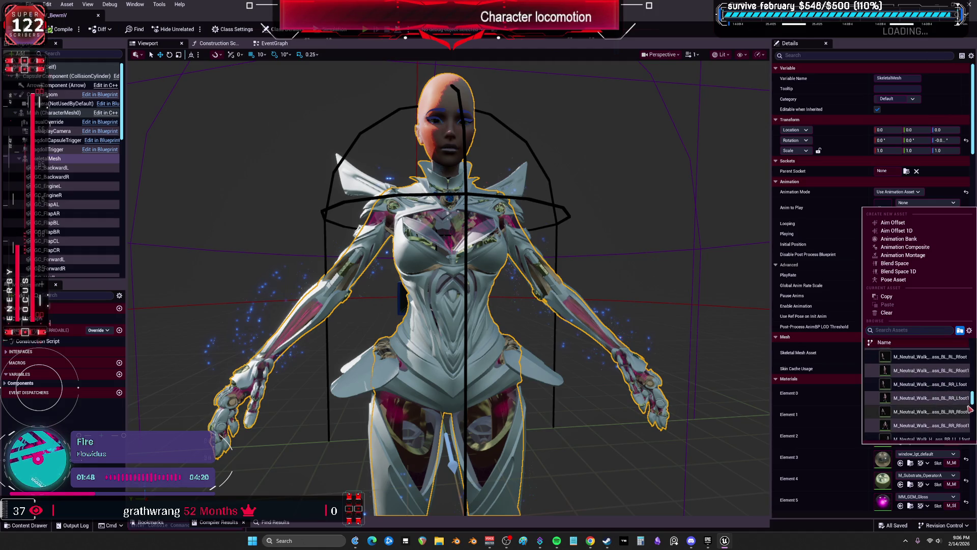
scroll(941, 392, up, 5)
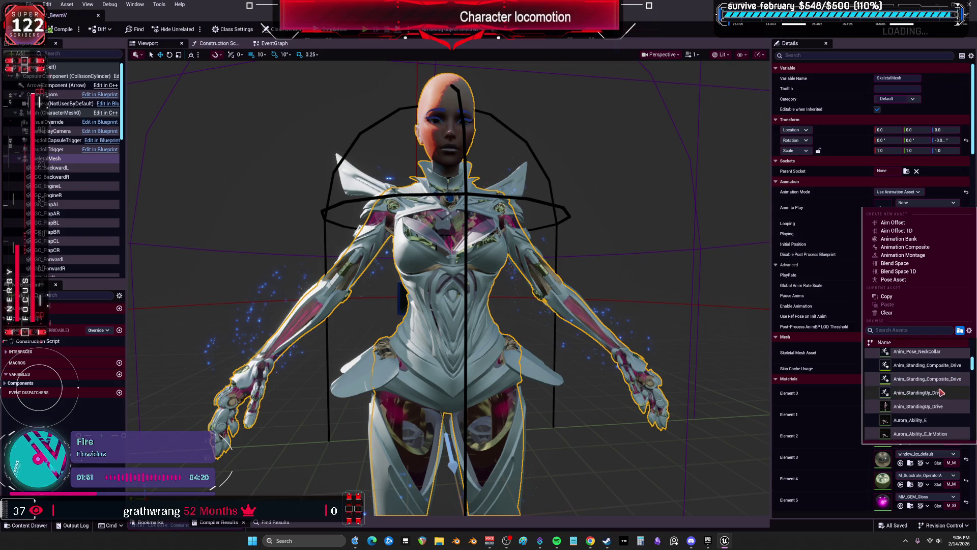
click(931, 406)
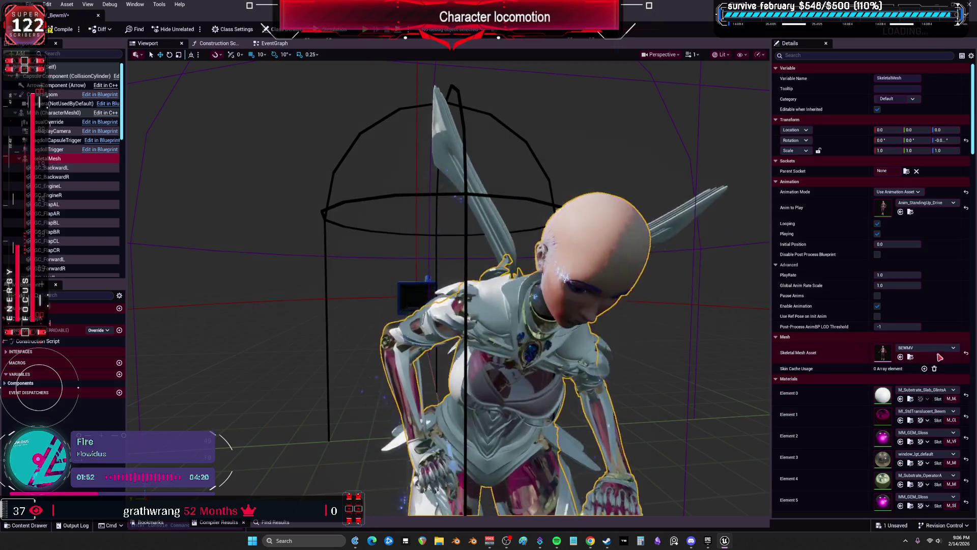
click(934, 207)
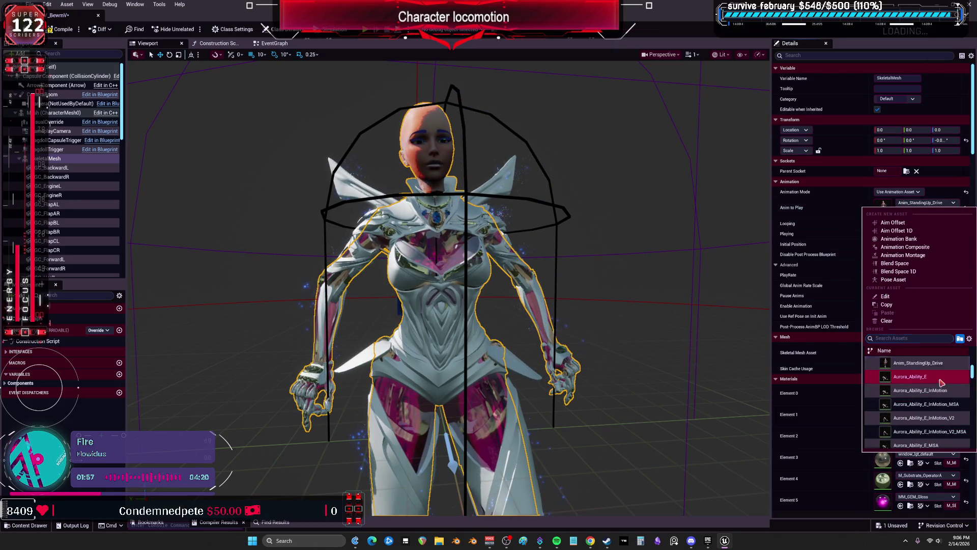
click(941, 378)
click(933, 203)
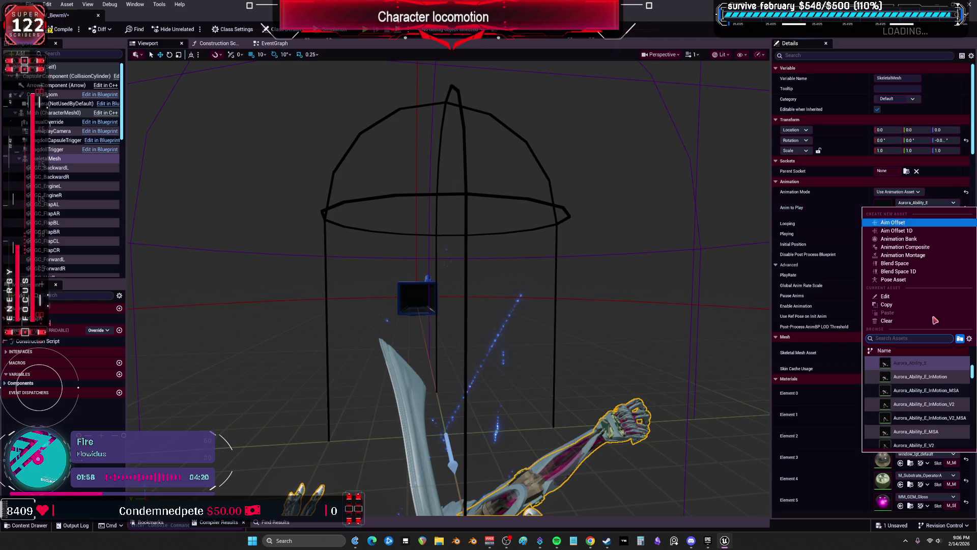
scroll(941, 376, down, 5)
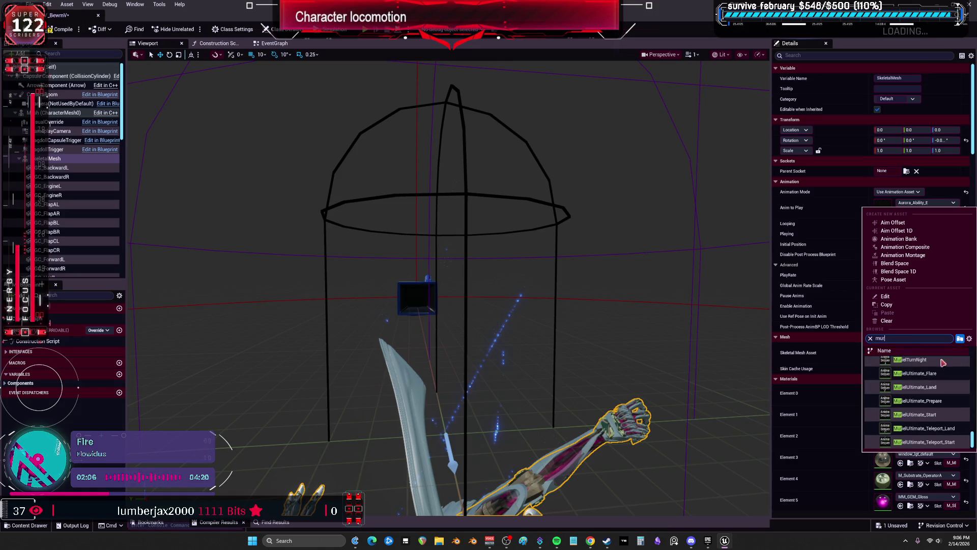
click(931, 377)
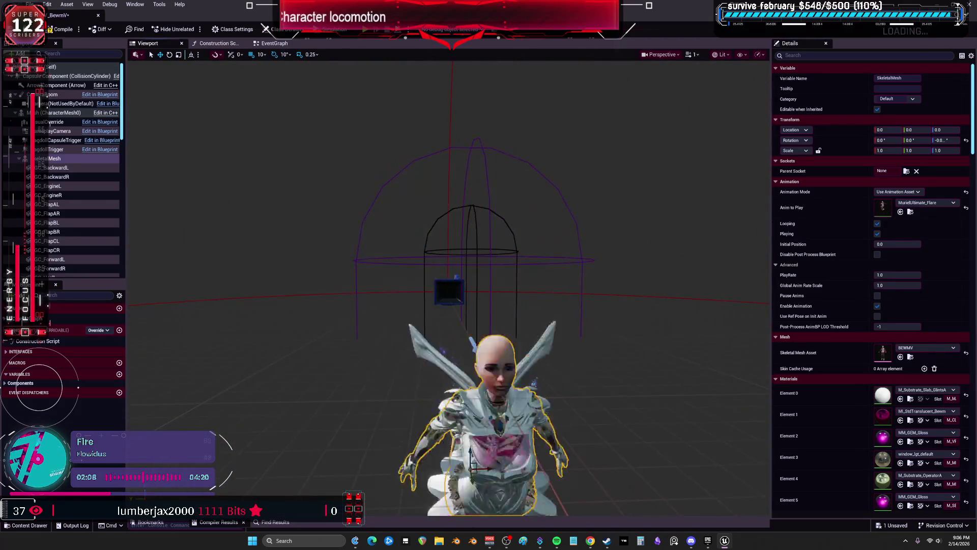
Step: Filter the Anim to Play list with 'ri' and choose MurielEmote_Master_ShowOffWings
click(929, 203)
text(ri)
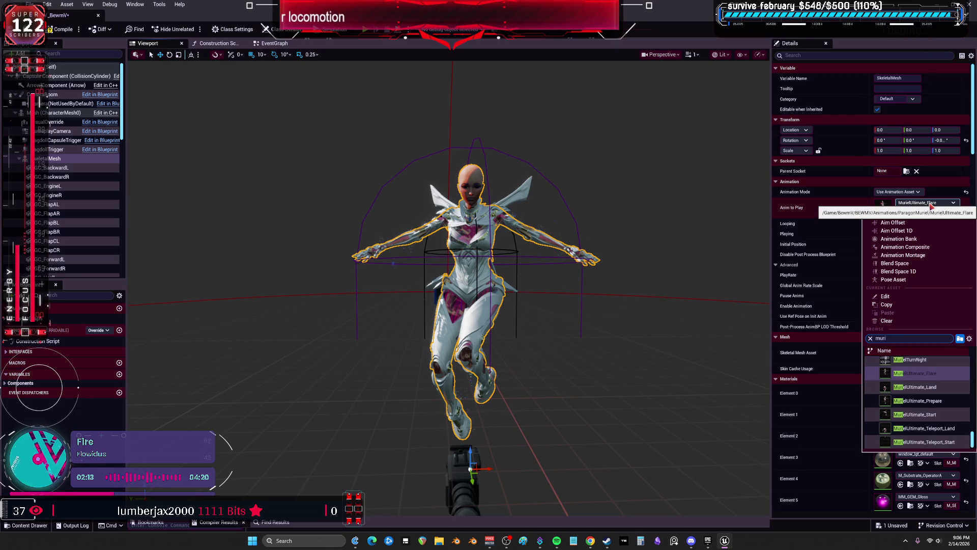
scroll(953, 410, up, 5)
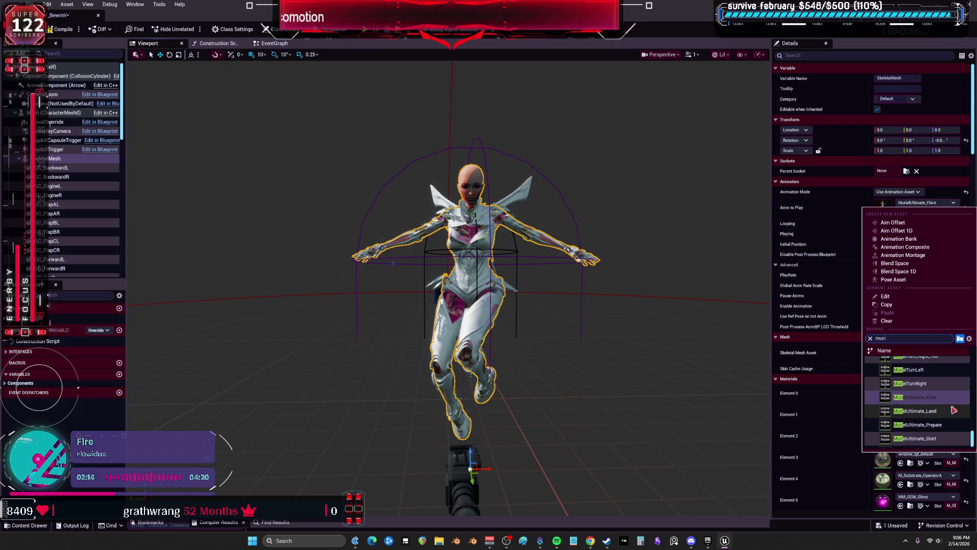
scroll(956, 396, up, 10)
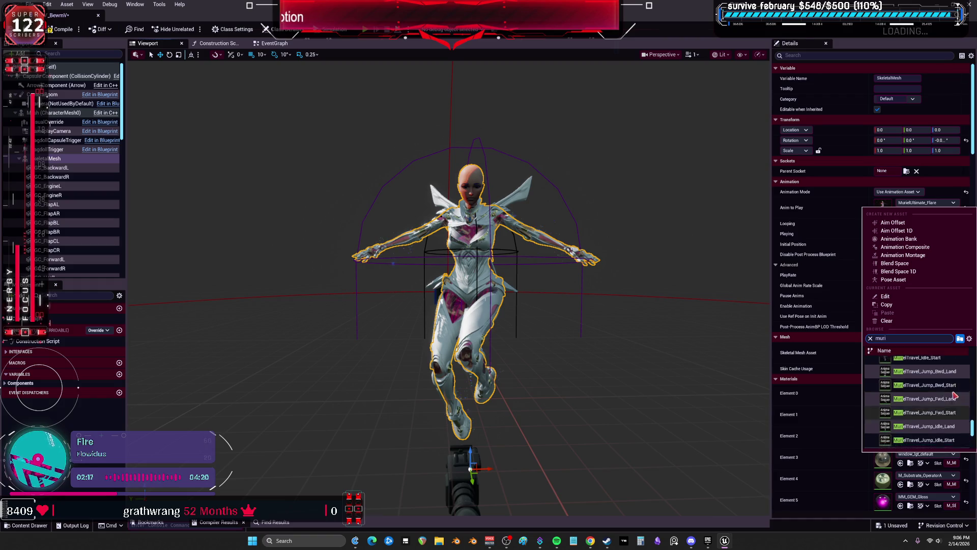
scroll(952, 396, up, 10)
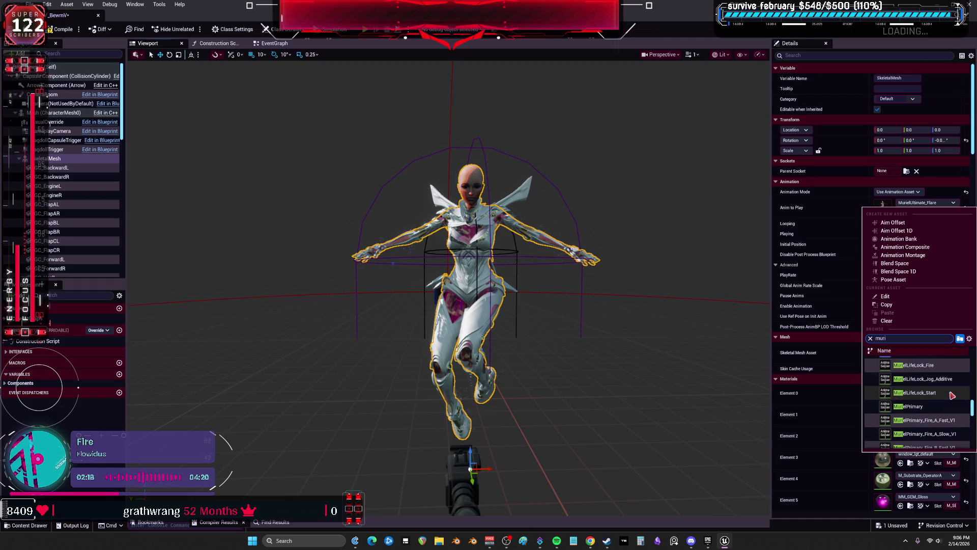
scroll(945, 401, up, 10)
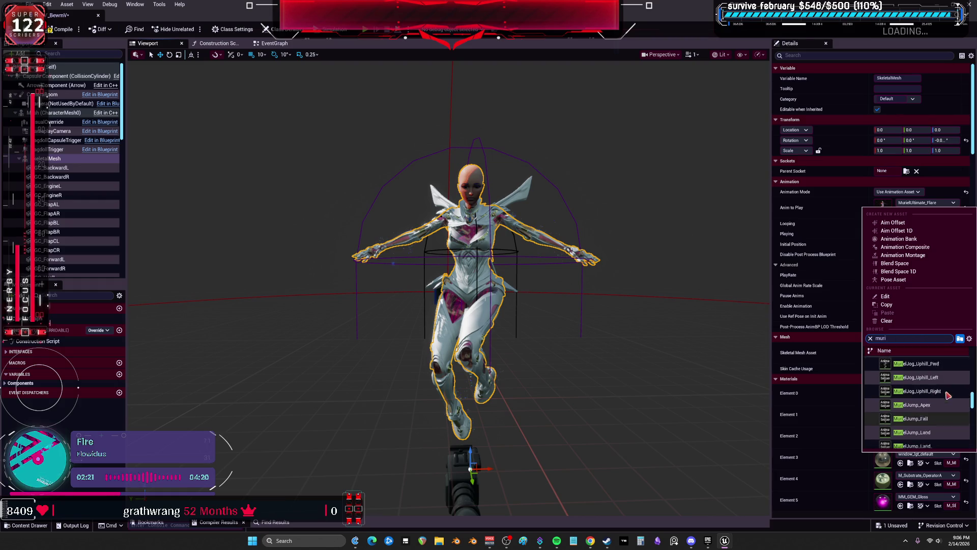
scroll(946, 396, up, 10)
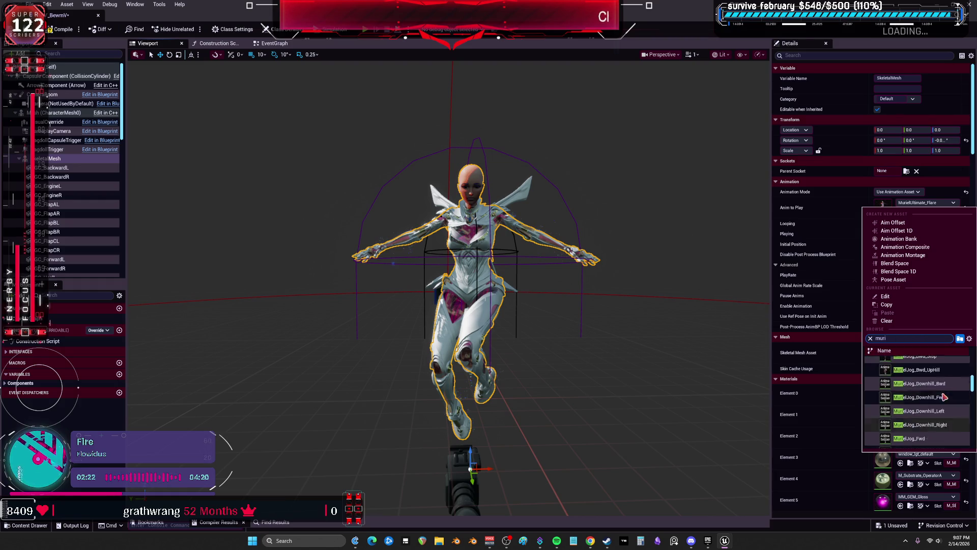
scroll(944, 397, up, 5)
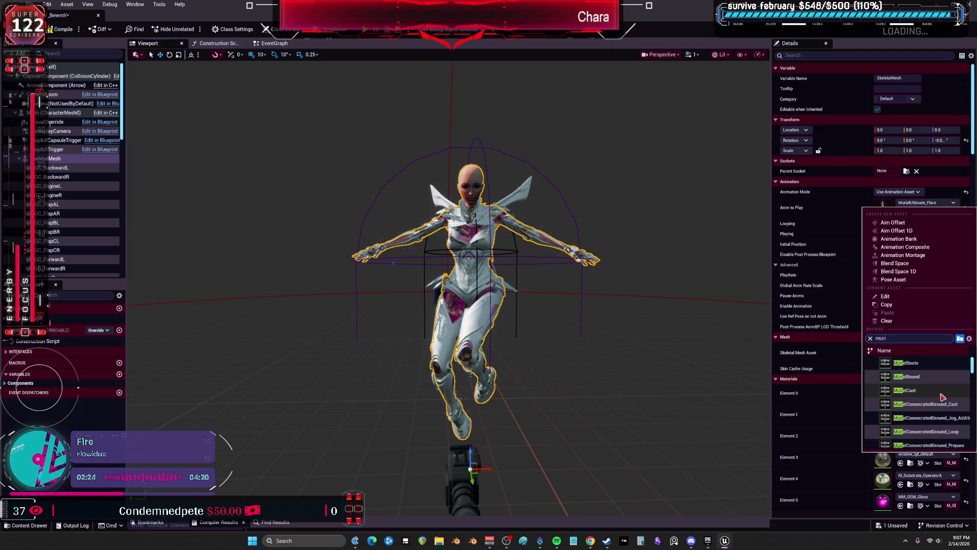
scroll(944, 397, down, 3)
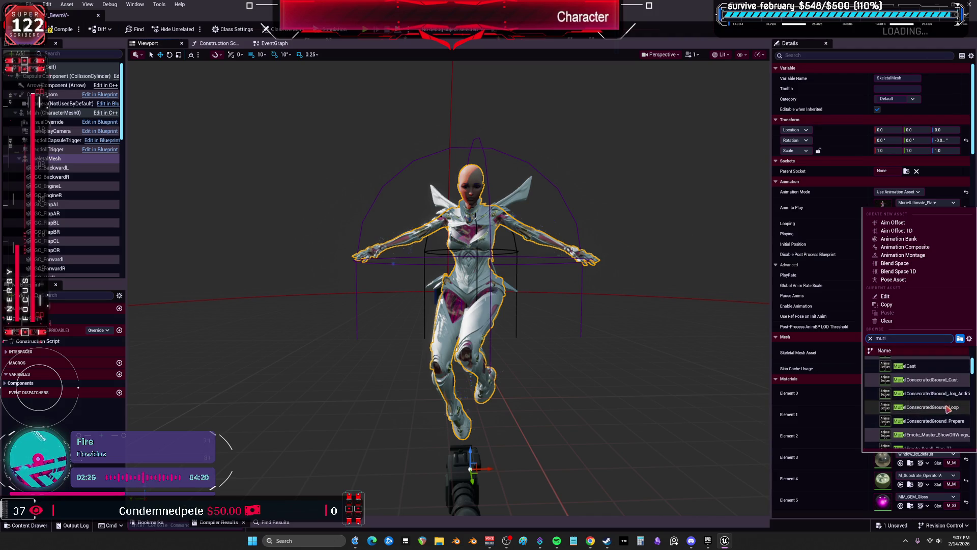
click(932, 422)
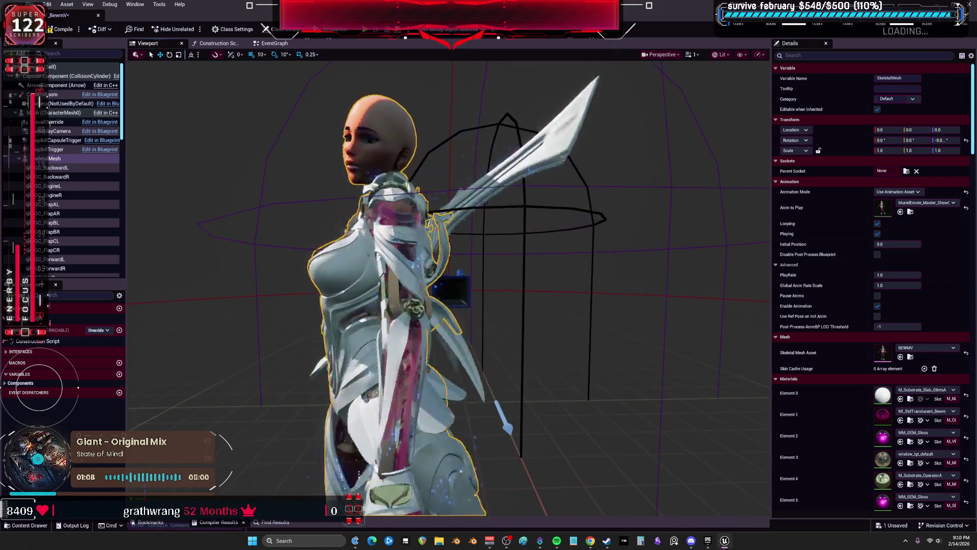
Step: Frame the character in the viewport and select the GC_EngineR component
key(c)
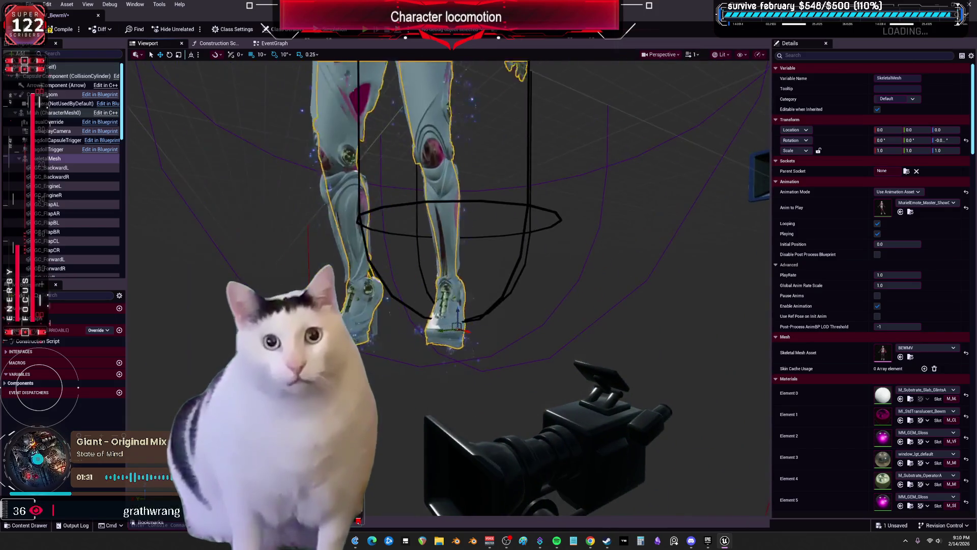
click(119, 193)
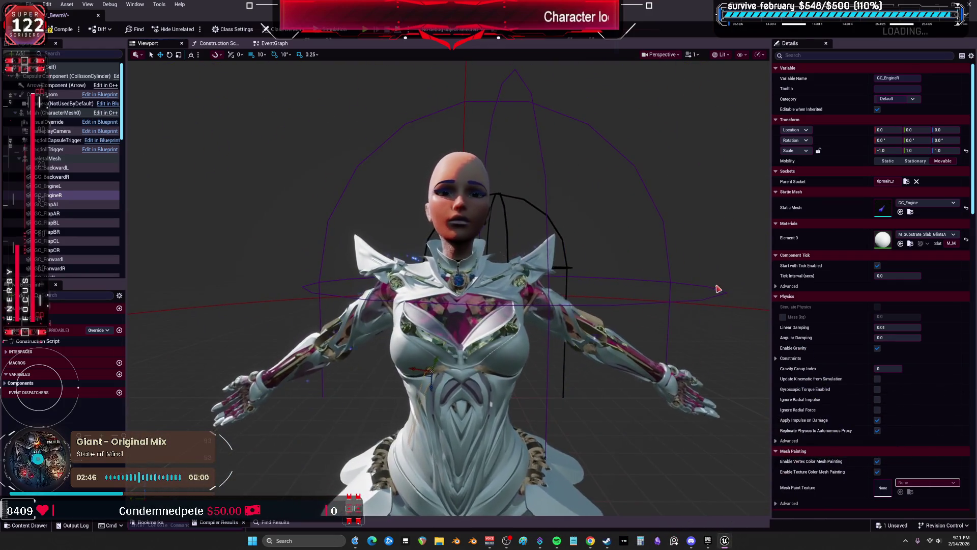
Step: Deselect and reselect GC_EngineR, then select the character's SkeletalMesh component
click(716, 286)
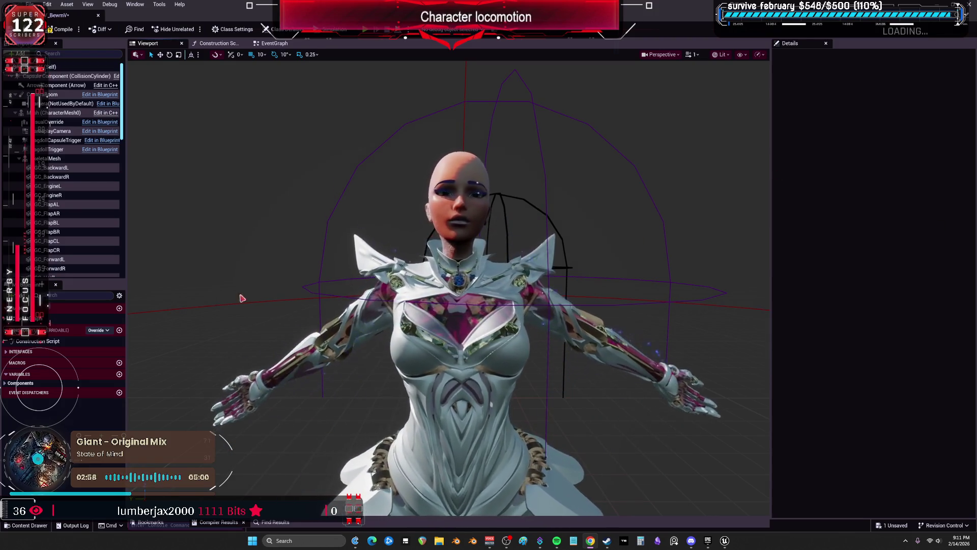
click(71, 195)
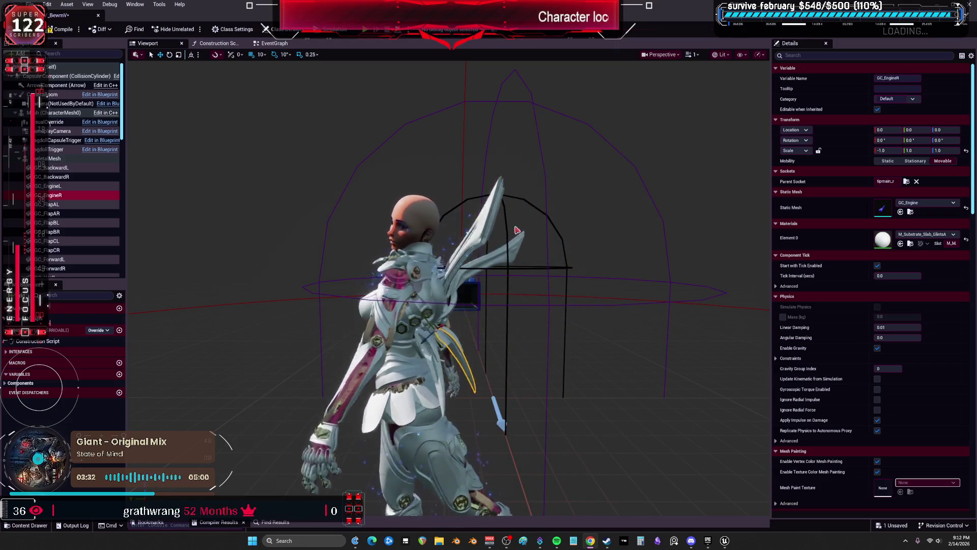
click(489, 219)
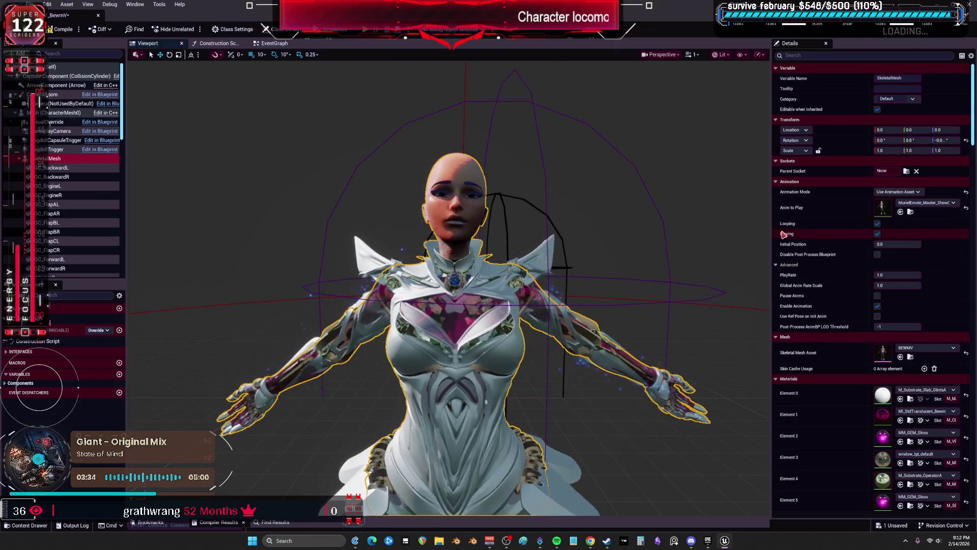
Step: Preview MurielEmote_Small_Clap_T1, the curtsy taunt, MurielIdle and MurielJump_Pad on the mesh
click(930, 203)
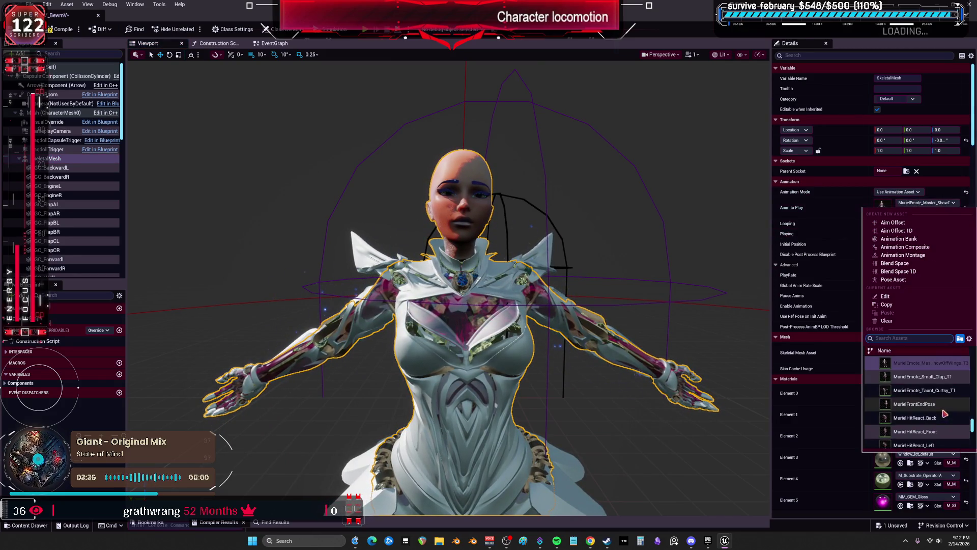
click(936, 379)
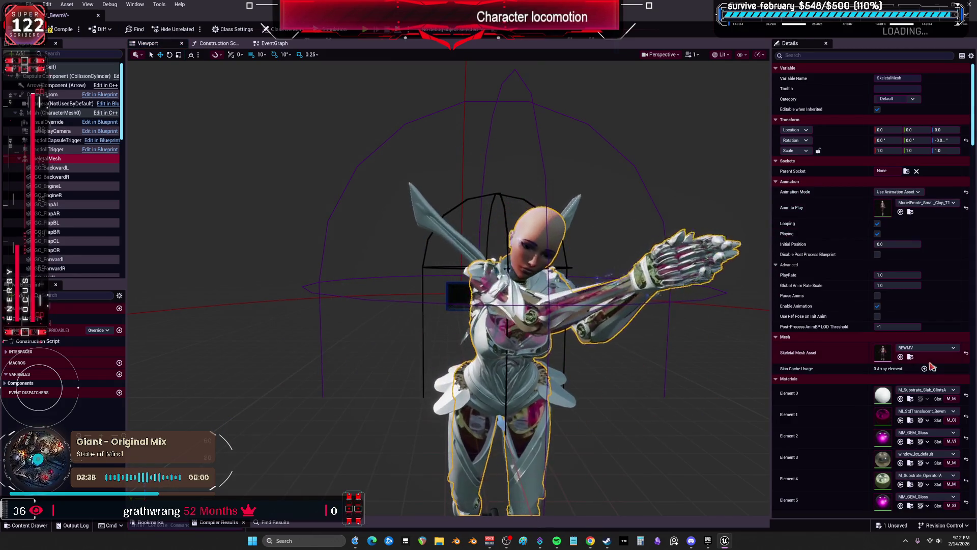
click(927, 204)
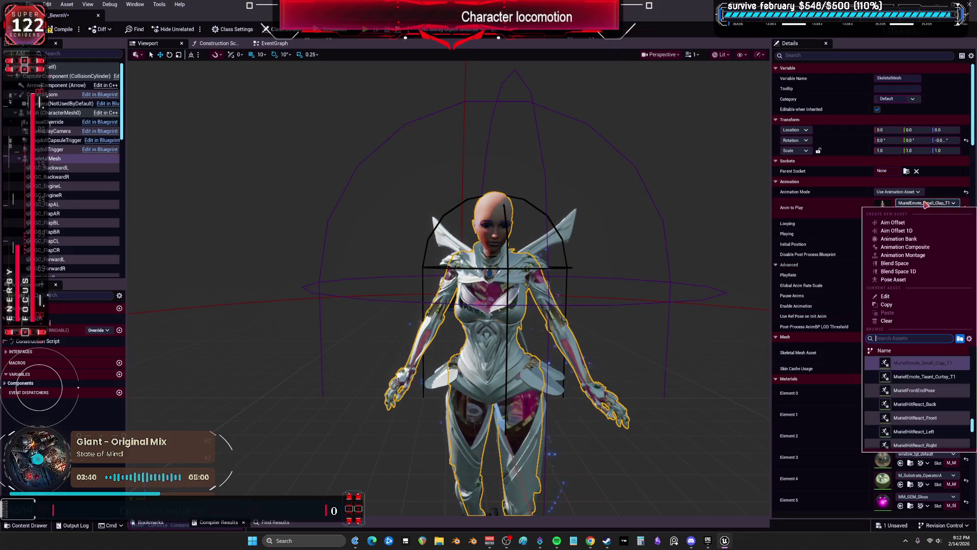
click(941, 376)
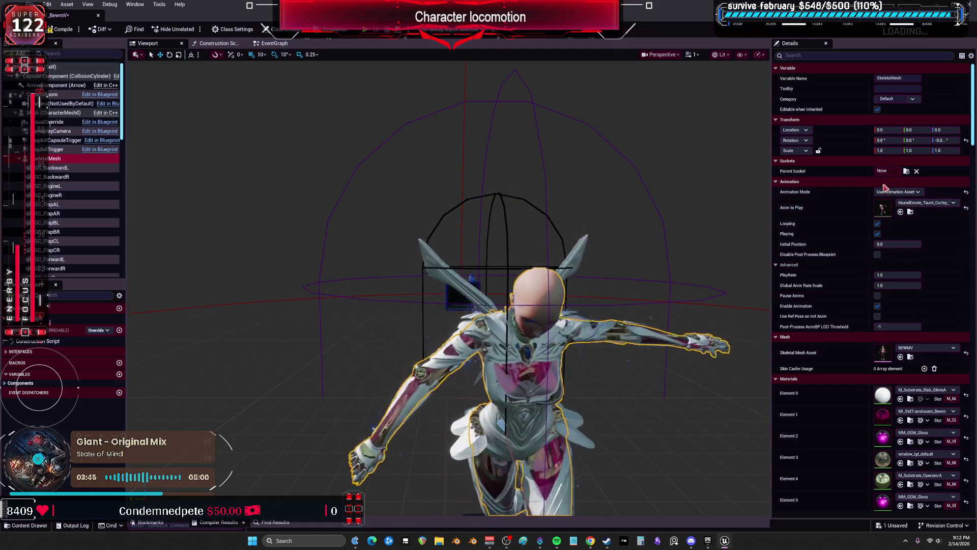
click(928, 202)
scroll(936, 410, down, 5)
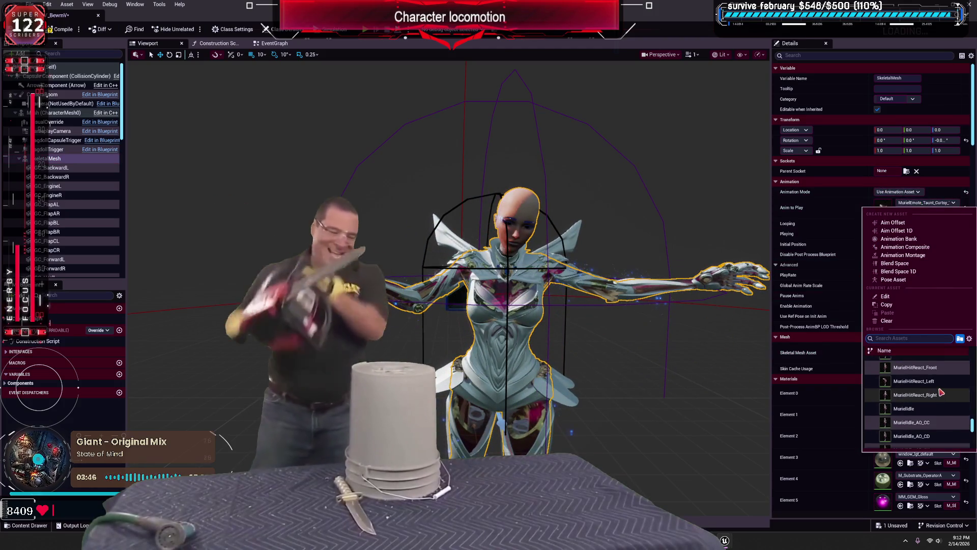
click(932, 372)
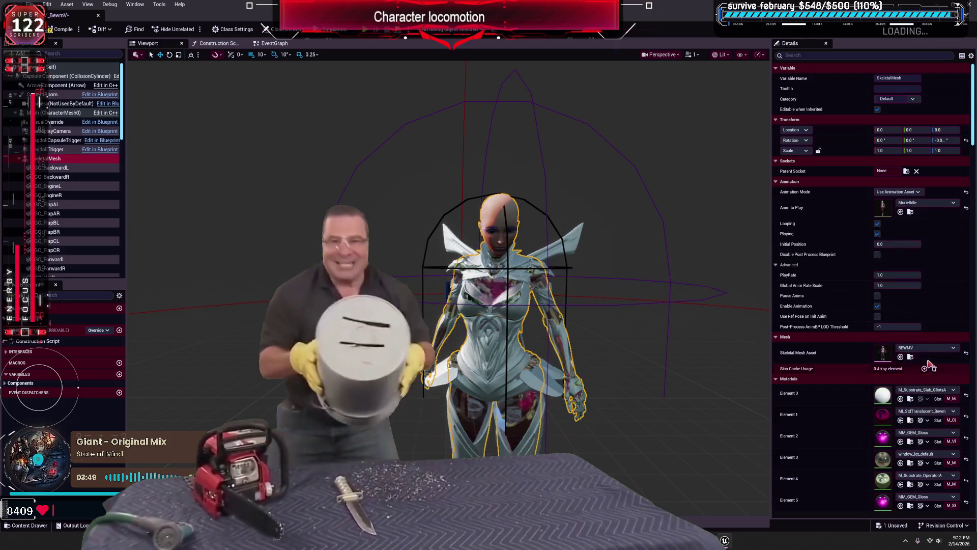
click(928, 204)
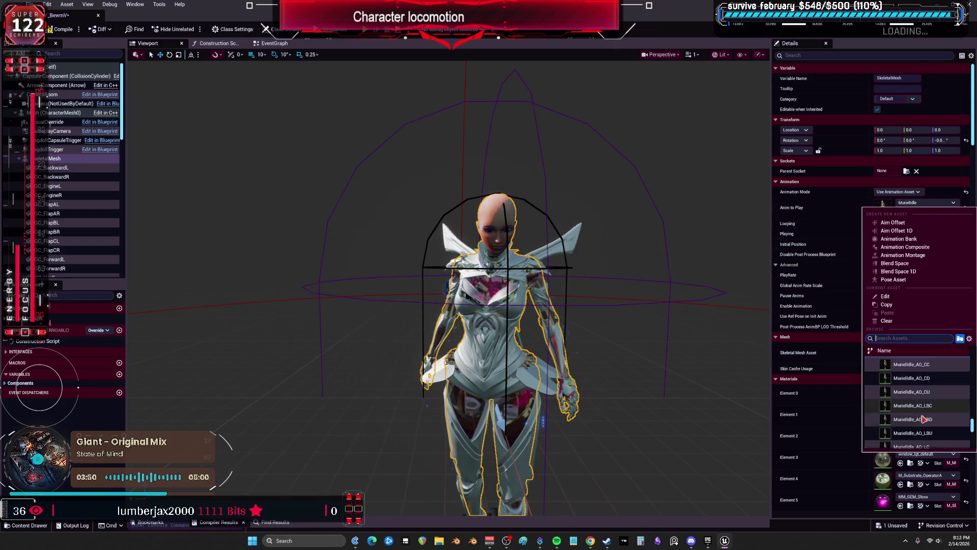
scroll(942, 384, down, 10)
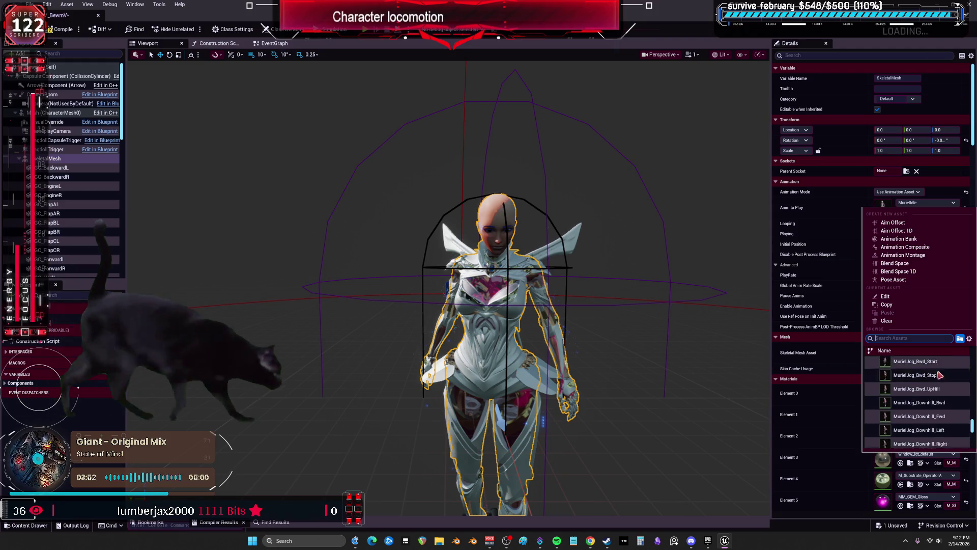
scroll(946, 381, down, 5)
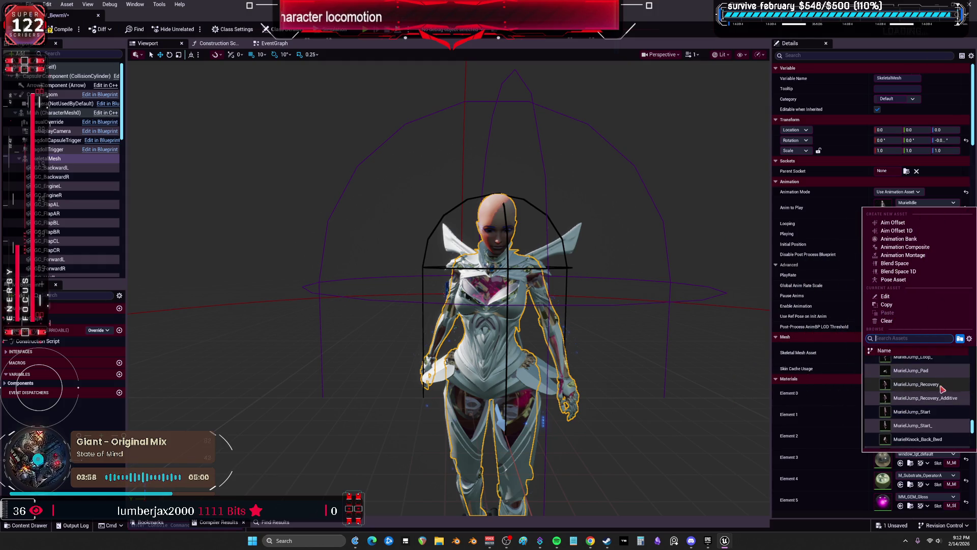
click(935, 371)
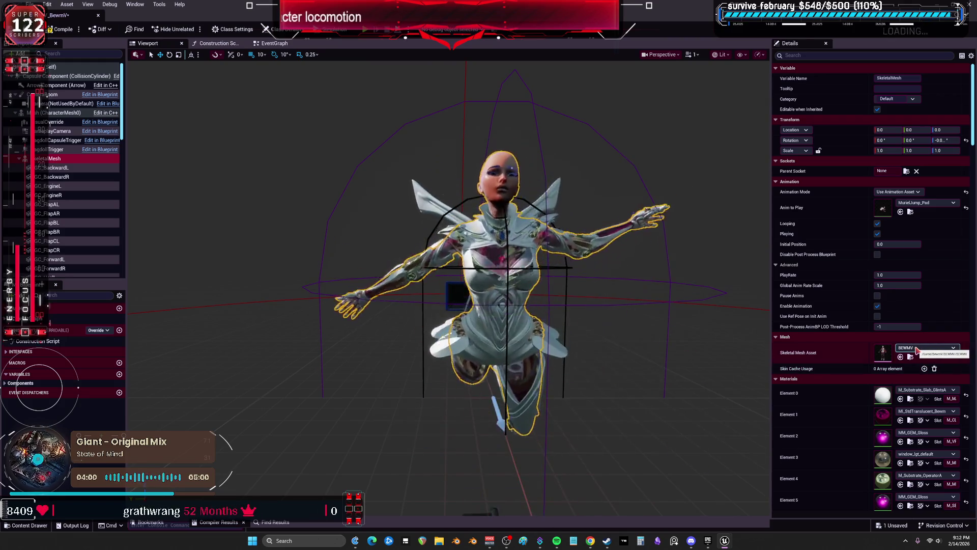
Step: Preview MurielJump_Start, MurielLevelStart_Montage, MurielLifeLock_Start, MurielPrimary_Pose and MurielRespawn
click(937, 204)
click(913, 404)
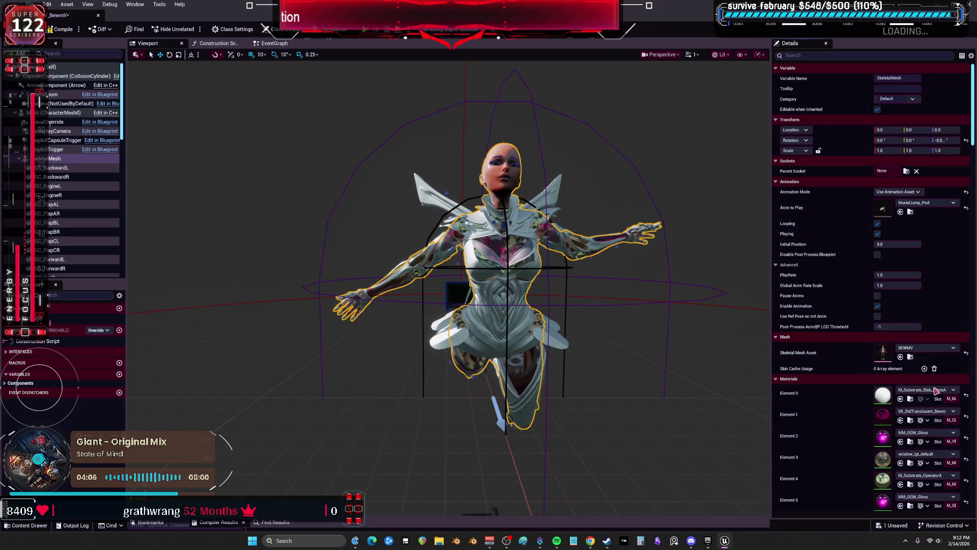
click(926, 203)
scroll(946, 382, down, 2)
click(944, 395)
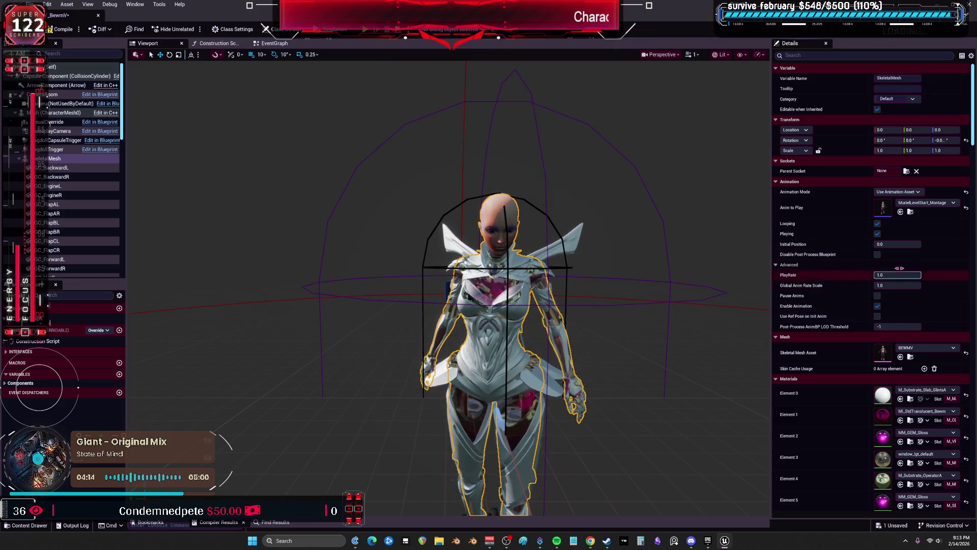
click(934, 203)
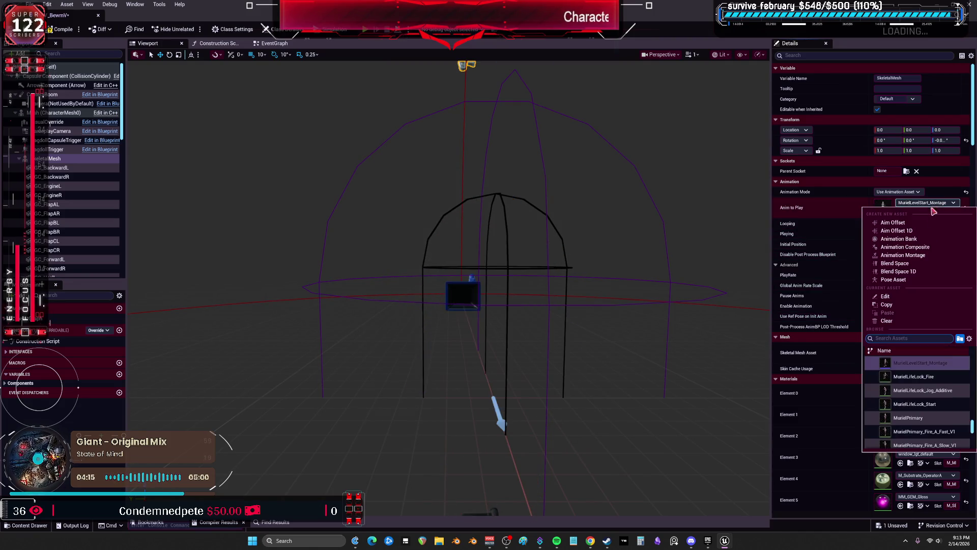
click(942, 381)
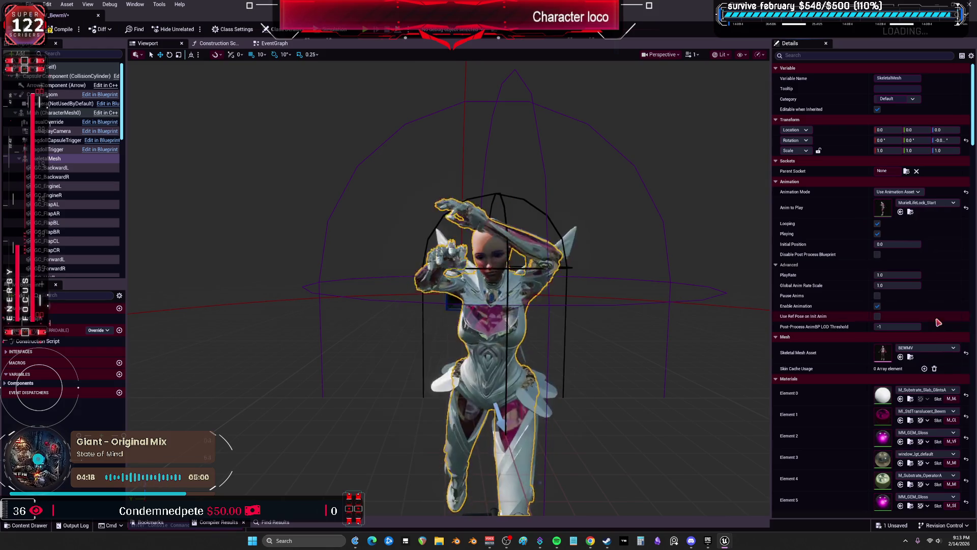
click(924, 205)
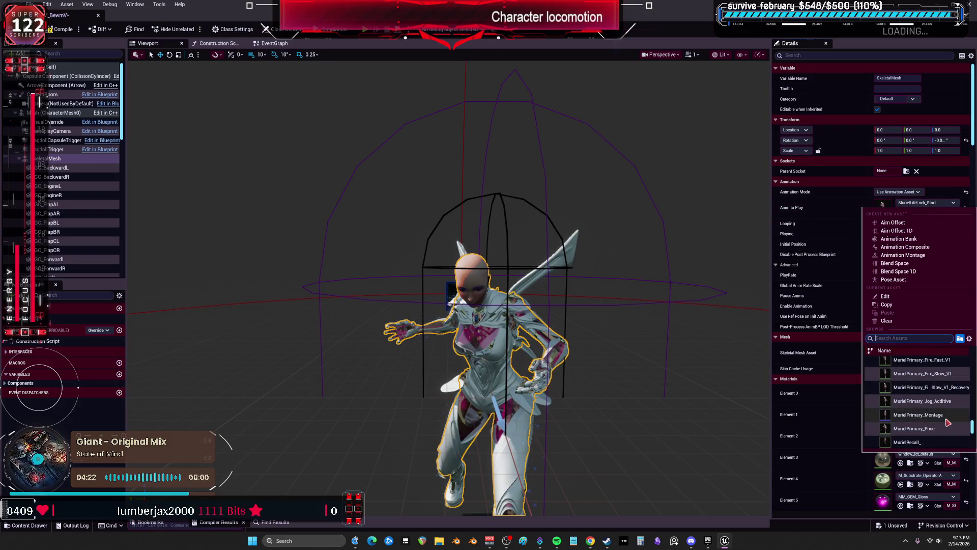
scroll(949, 403, down, 1)
click(943, 417)
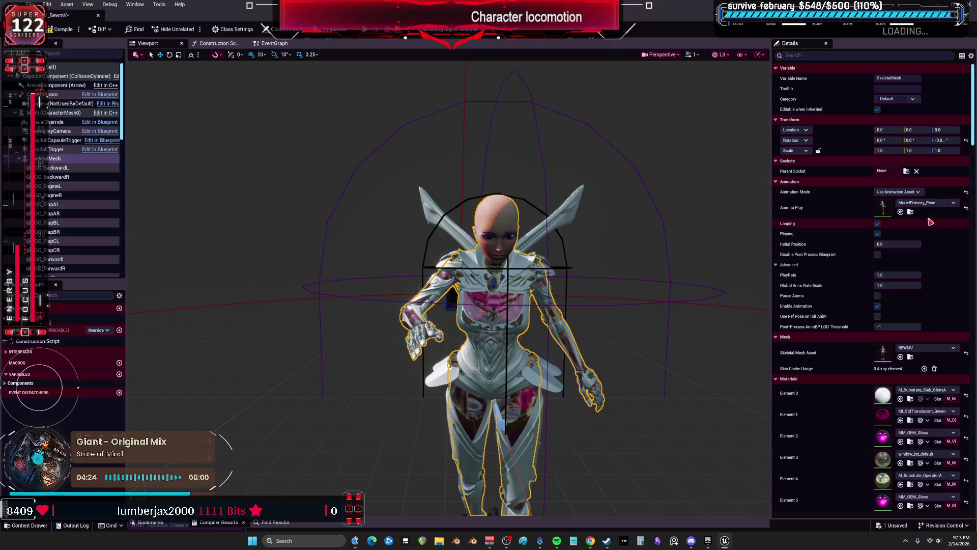
click(936, 204)
click(942, 403)
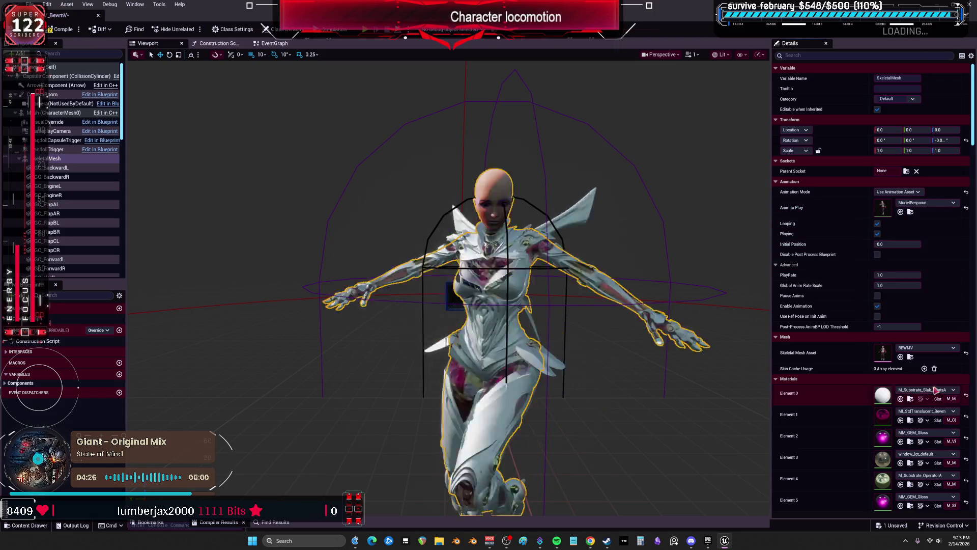
Step: Preview MurielStun_Loop, then leave MurielTravel_Prepare playing and orbit around the character
click(924, 205)
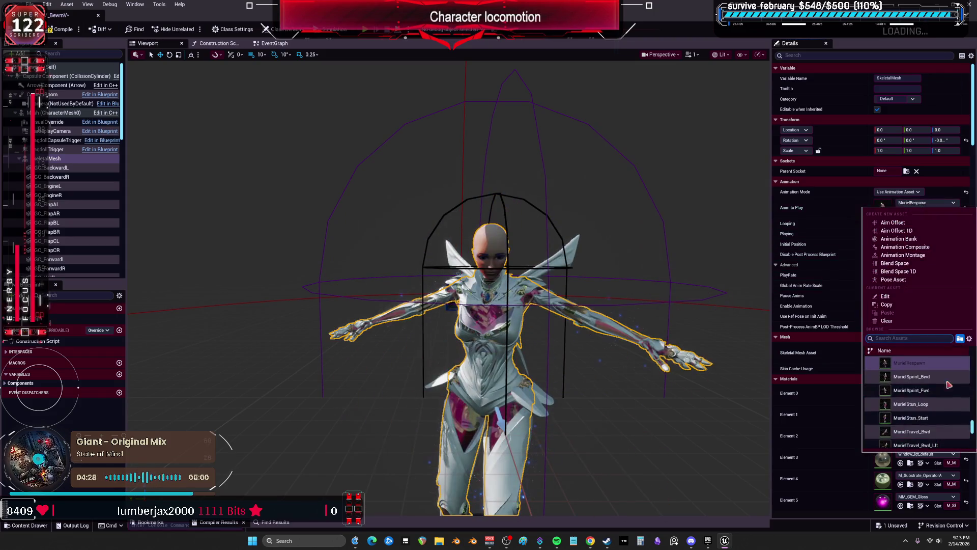
click(938, 393)
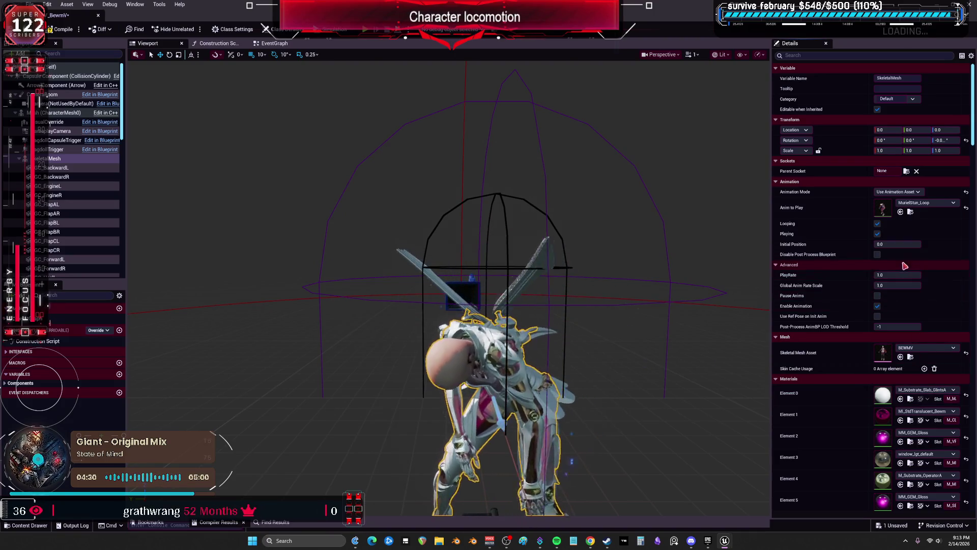
click(938, 204)
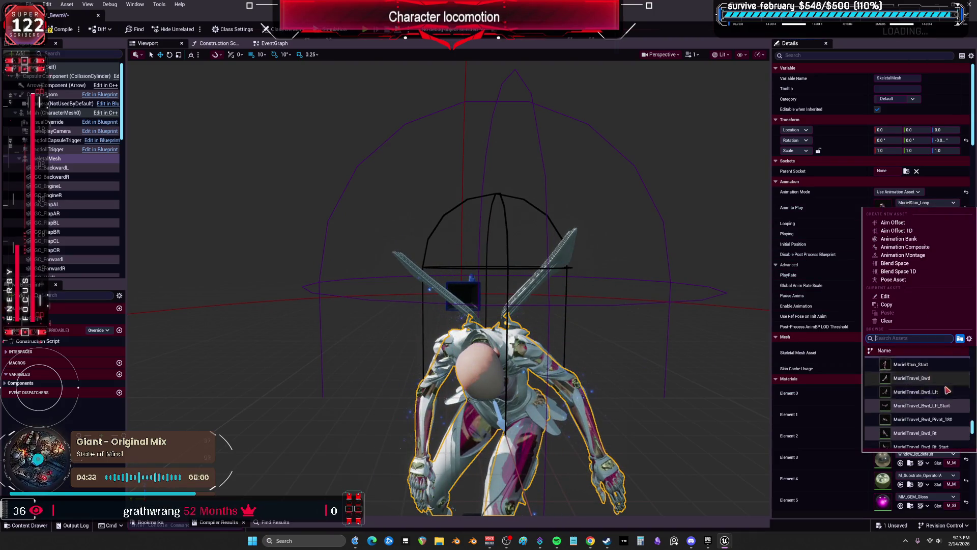
scroll(947, 385, down, 10)
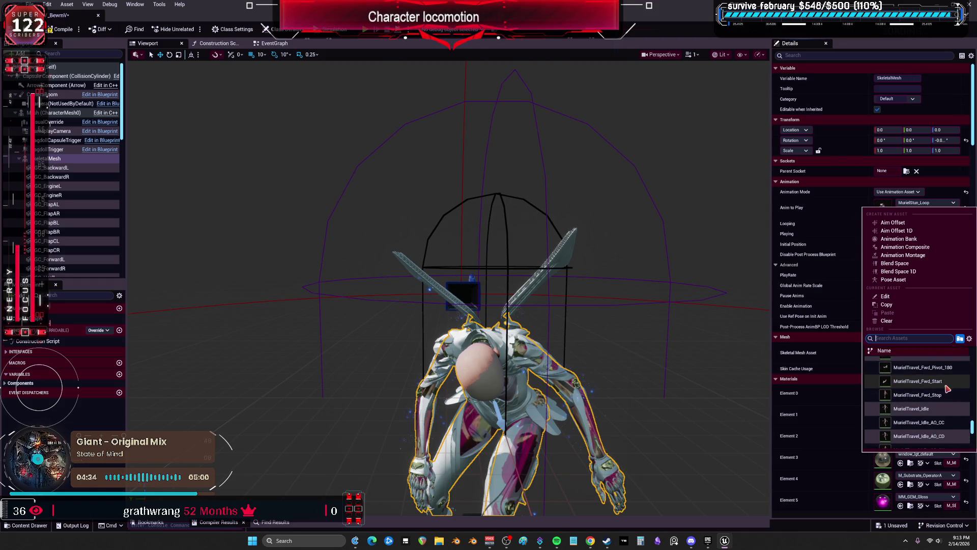
scroll(946, 386, down, 10)
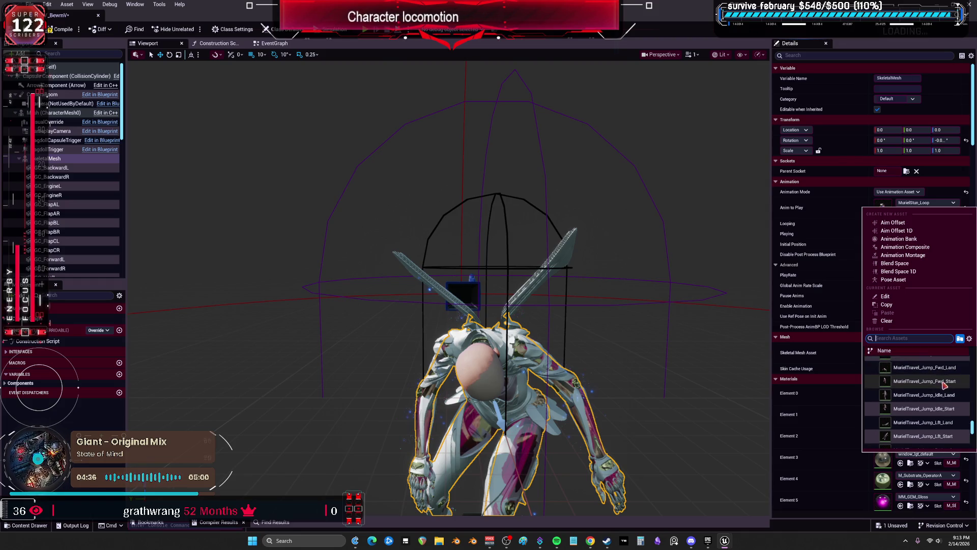
scroll(945, 384, down, 4)
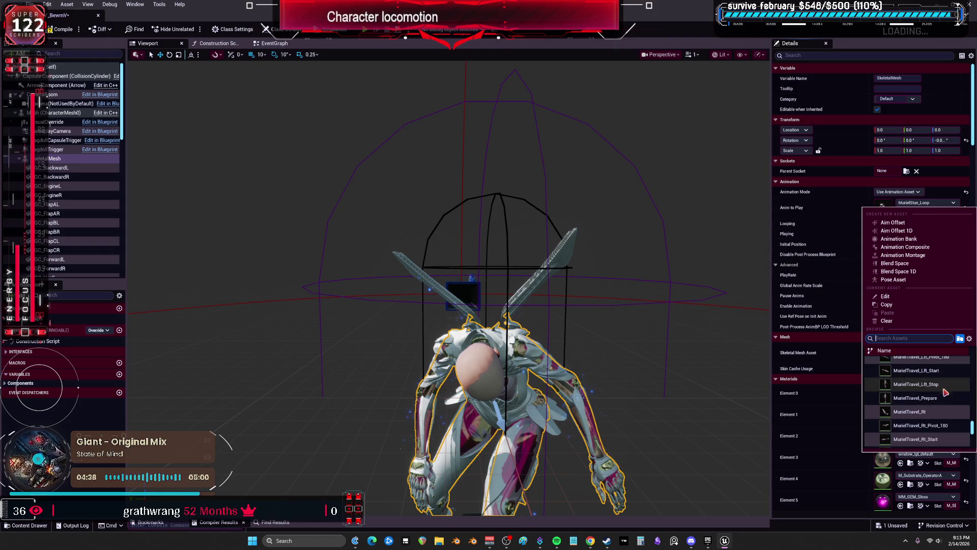
click(944, 397)
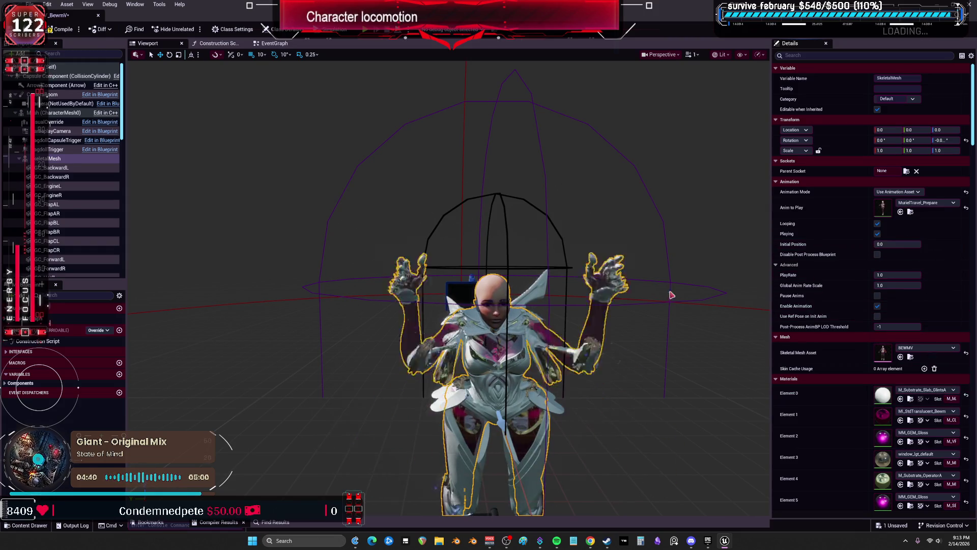
drag(649, 301, 590, 299)
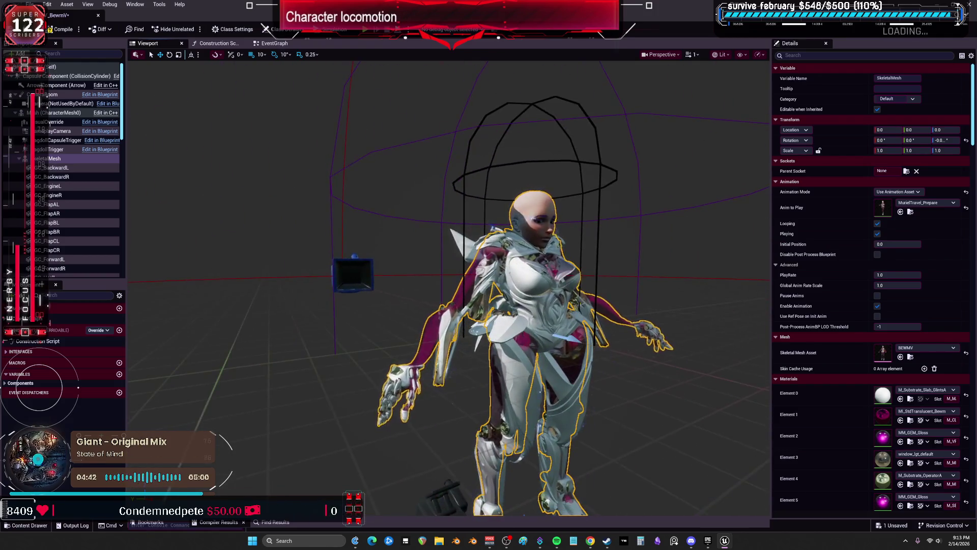
mouse_move(649, 298)
mouse_down()
mouse_move(631, 298)
mouse_move(650, 298)
mouse_up()
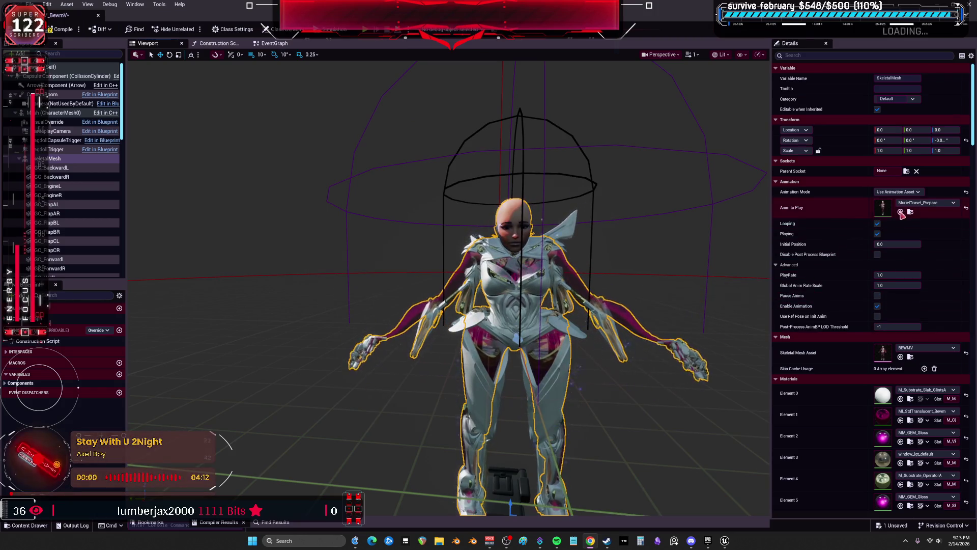
Step: Preview MurielTravel_Rt, MurielTravel_Rt_Start, MurielTurnLeft and MurielUltimate_Flare on the mesh
click(919, 204)
click(911, 376)
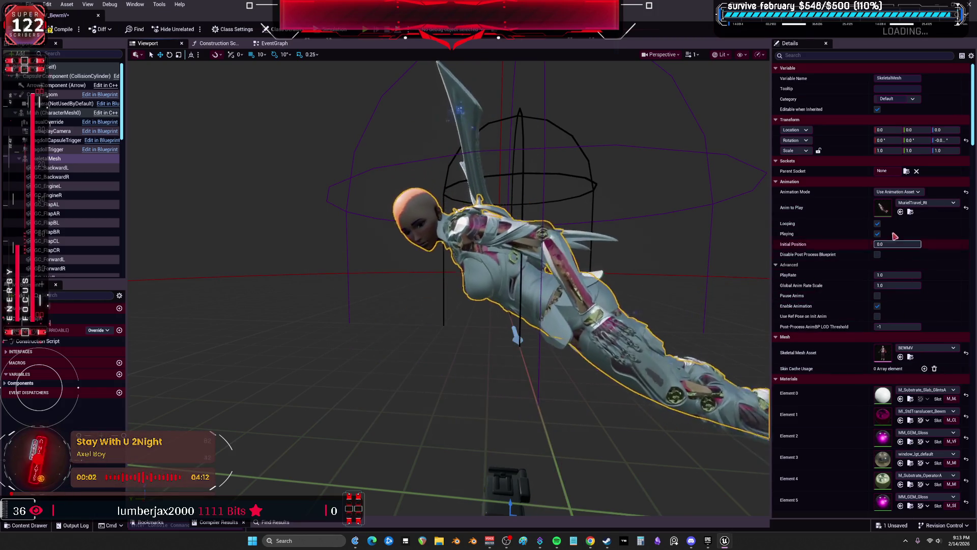
click(927, 204)
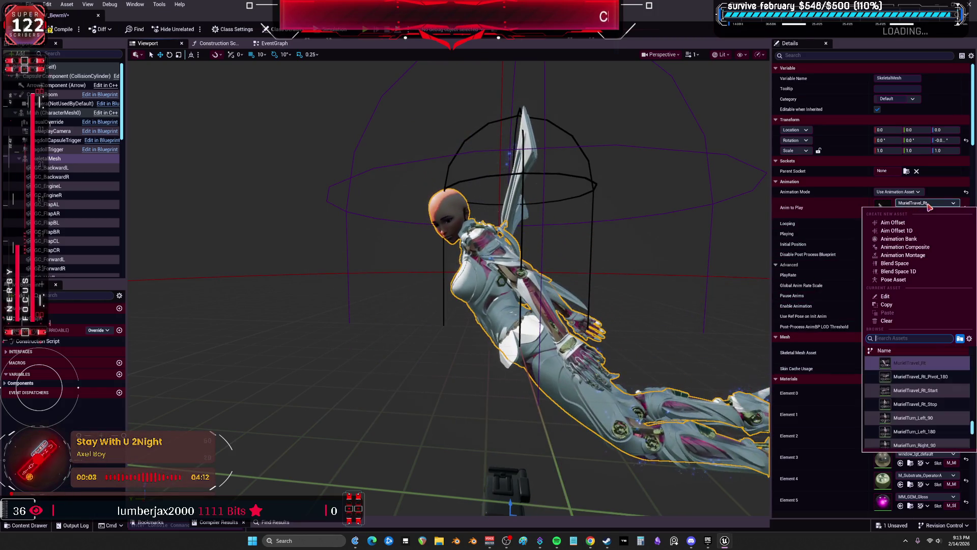
click(937, 391)
click(943, 203)
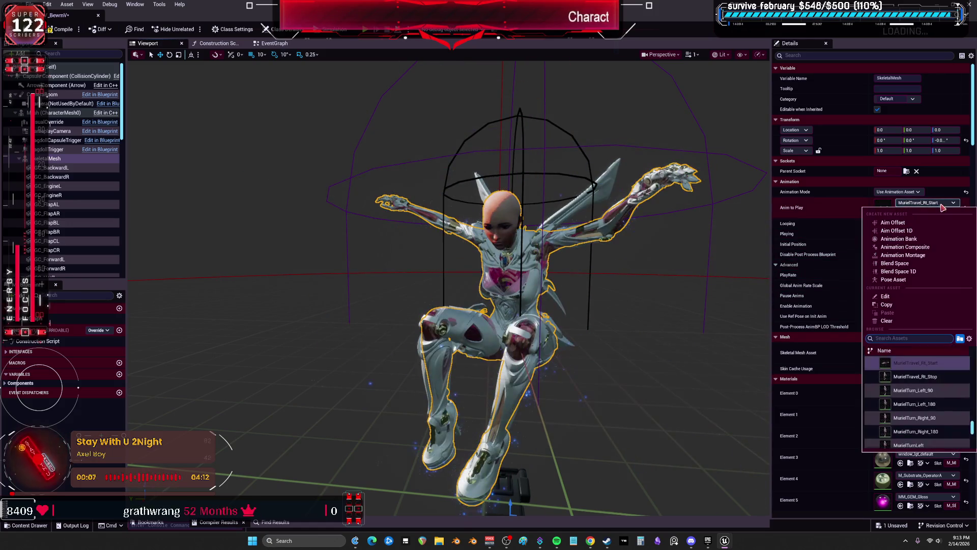
scroll(927, 370, down, 2)
click(930, 422)
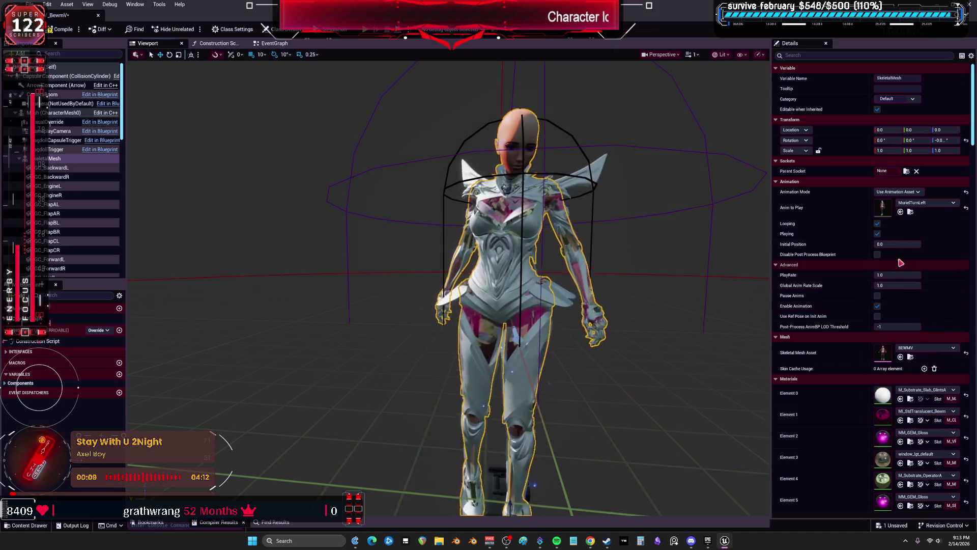
click(943, 202)
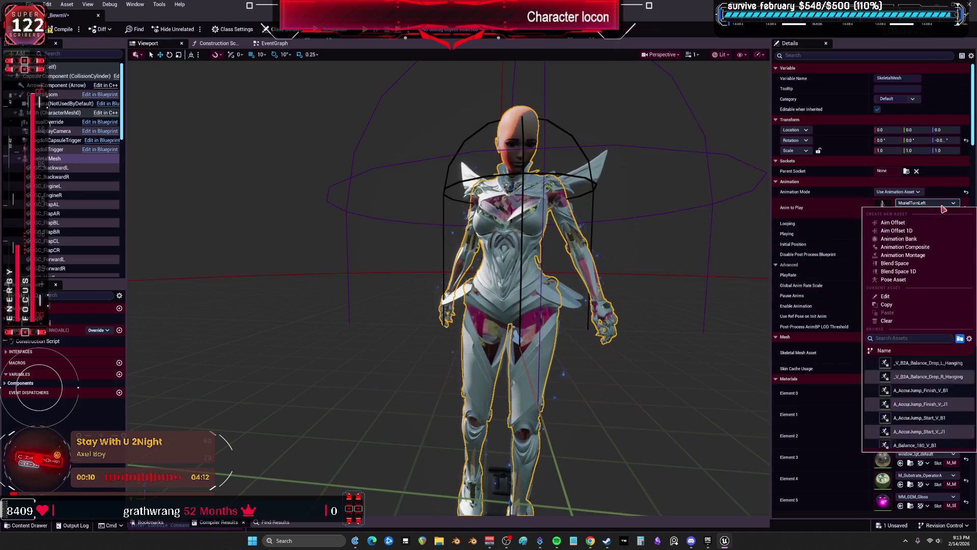
scroll(935, 410, down, 3)
scroll(945, 401, up, 3)
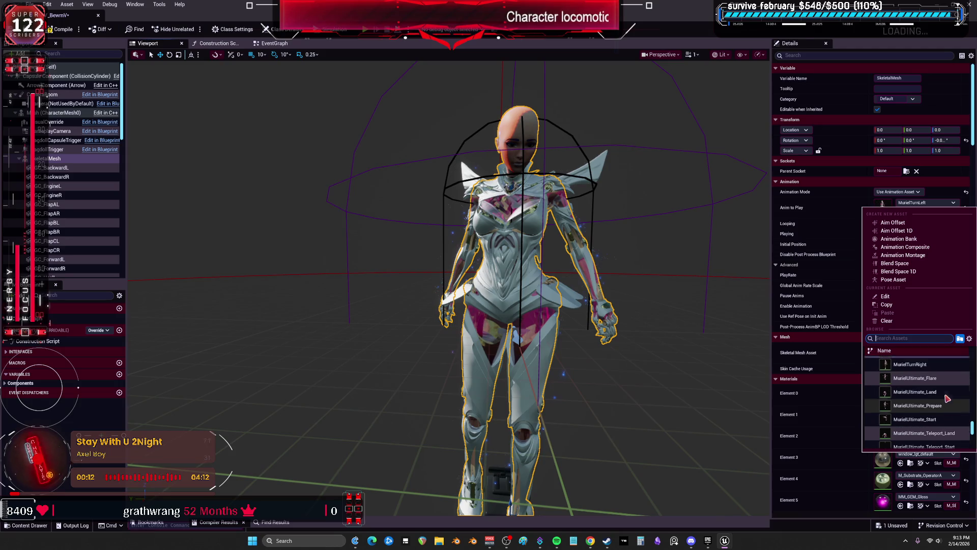
click(931, 381)
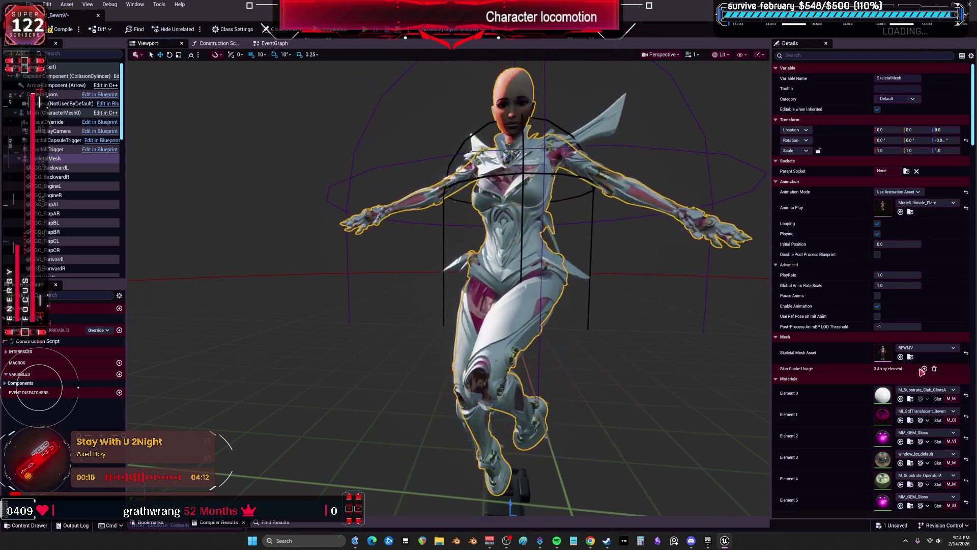
Step: Preview MurielUltimate_Land, _Prepare, _Start and _Teleport_Land, panning to find the vanished character
click(943, 203)
click(940, 377)
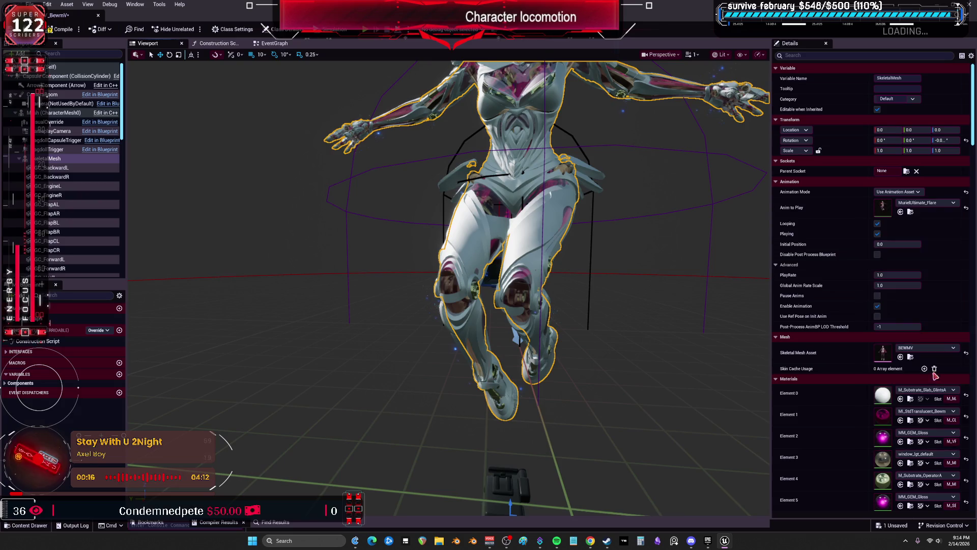
click(939, 203)
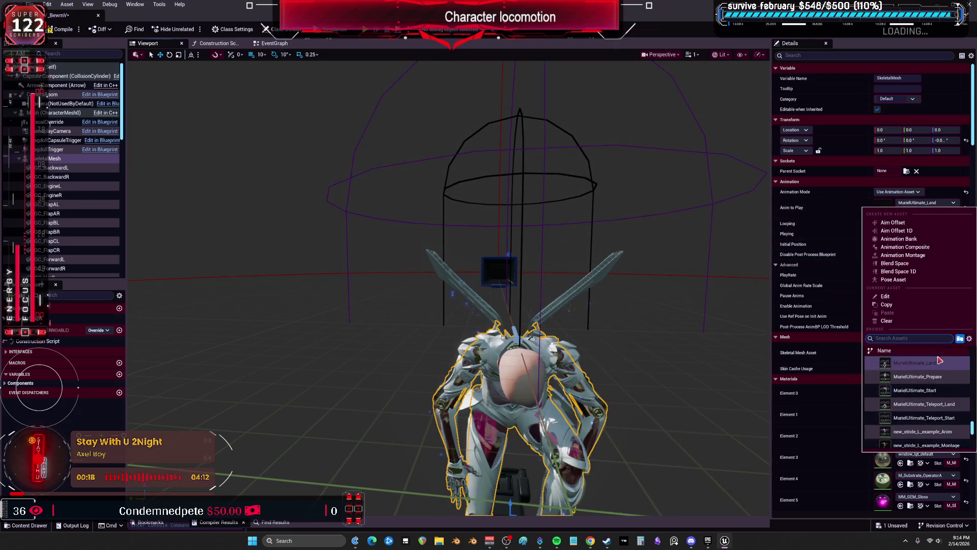
click(936, 378)
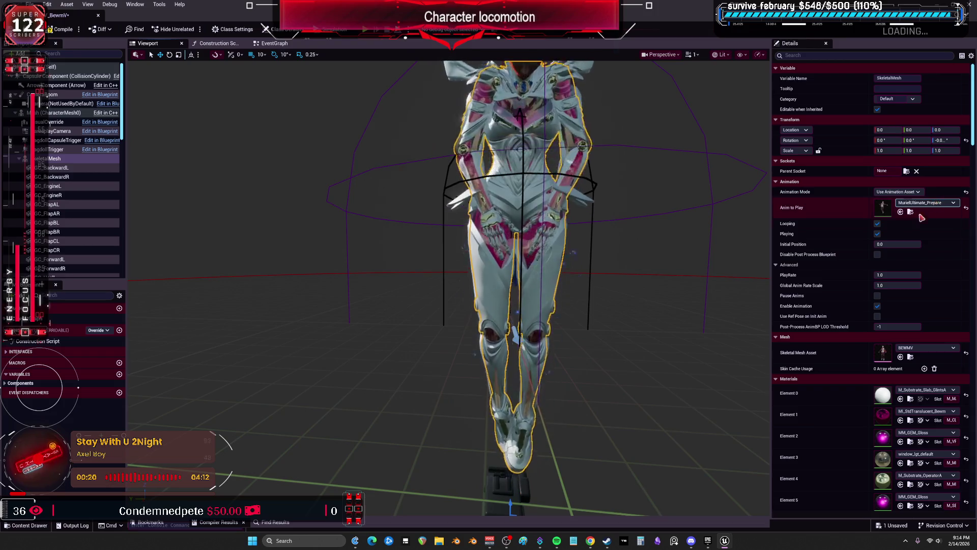
scroll(483, 285, down, 3)
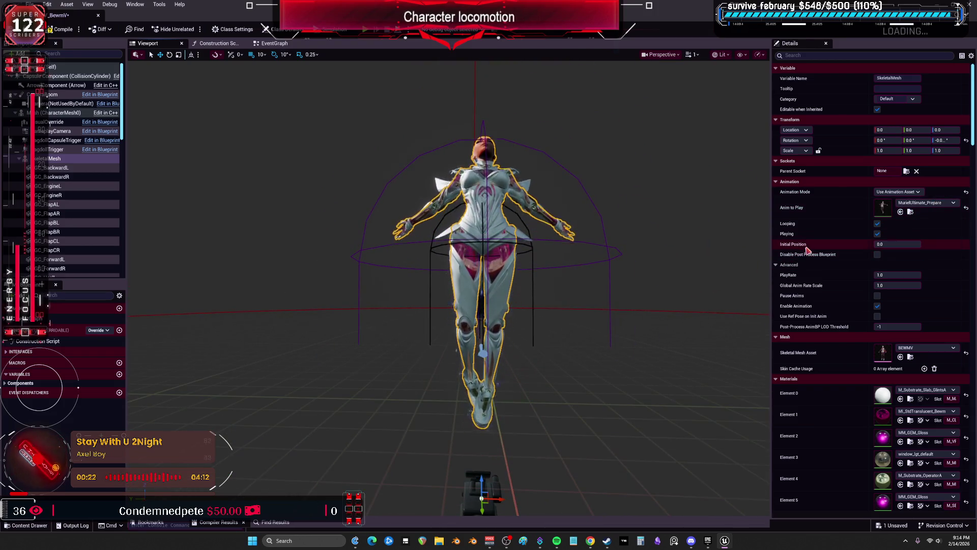
click(936, 205)
click(937, 328)
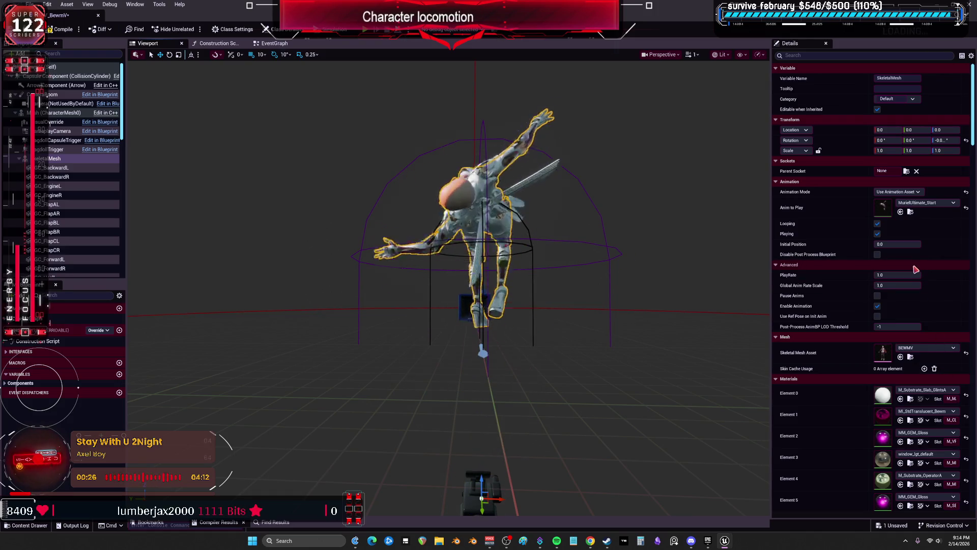
click(931, 203)
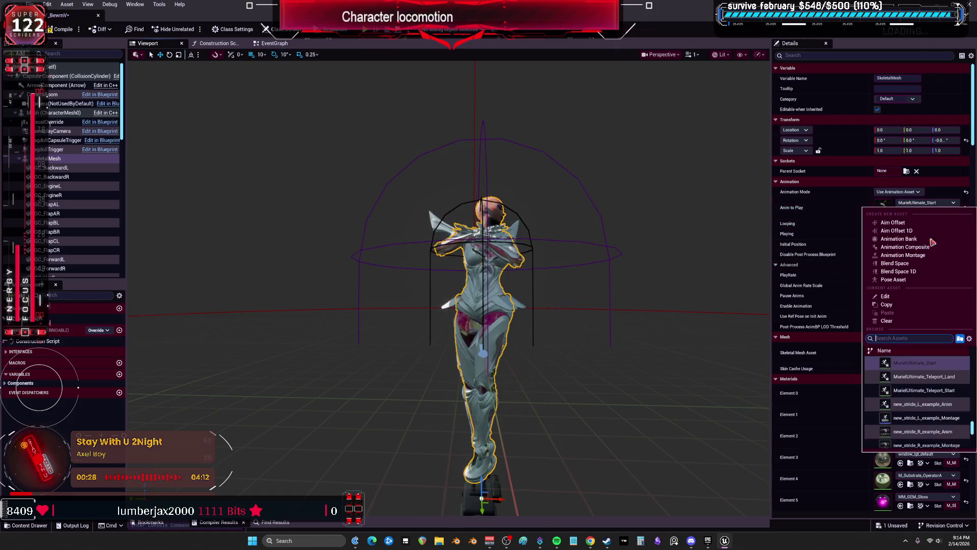
click(950, 380)
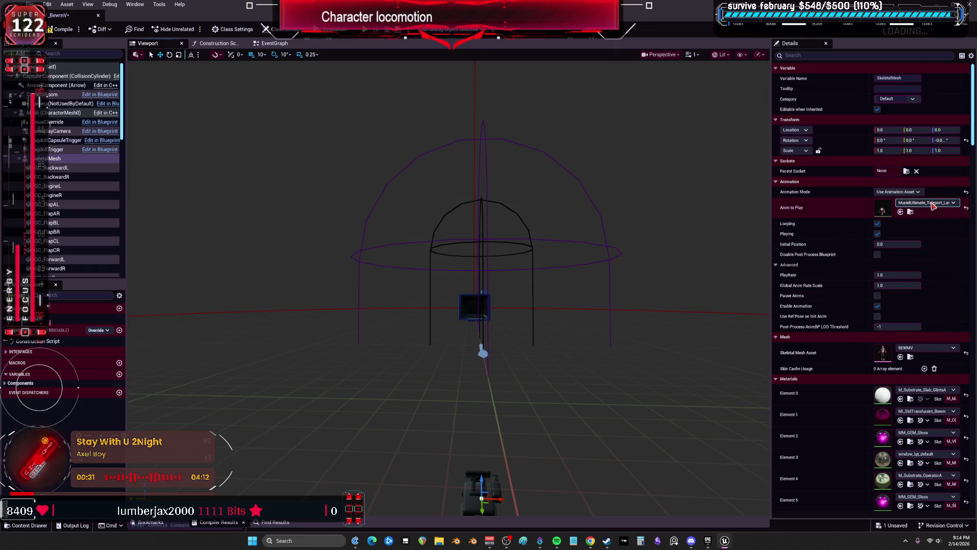
mouse_move(661, 254)
mouse_down()
mouse_move(662, 223)
mouse_move(661, 244)
mouse_up()
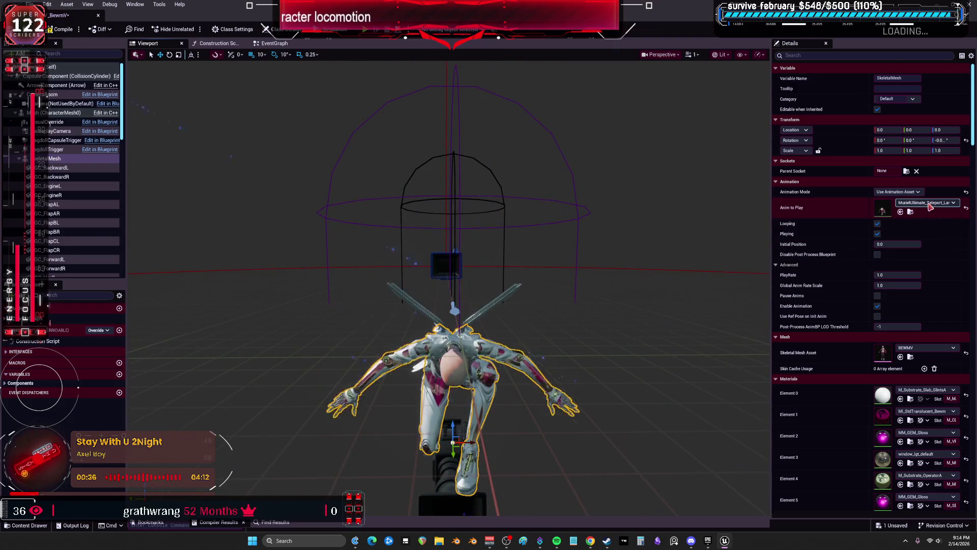
Step: Preview MurielUltimate_Teleport_Start, then set PhaseAbility_E as the Anim to Play
click(943, 204)
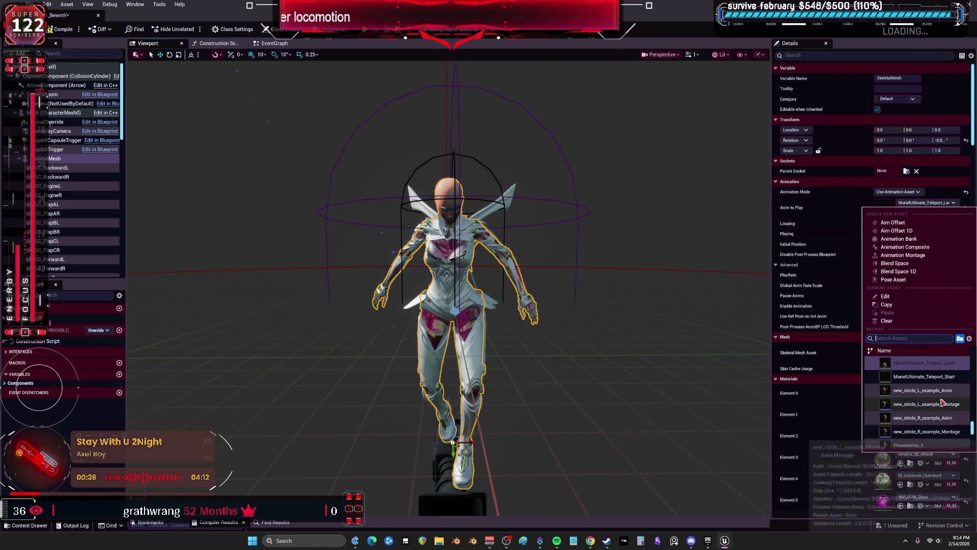
click(919, 385)
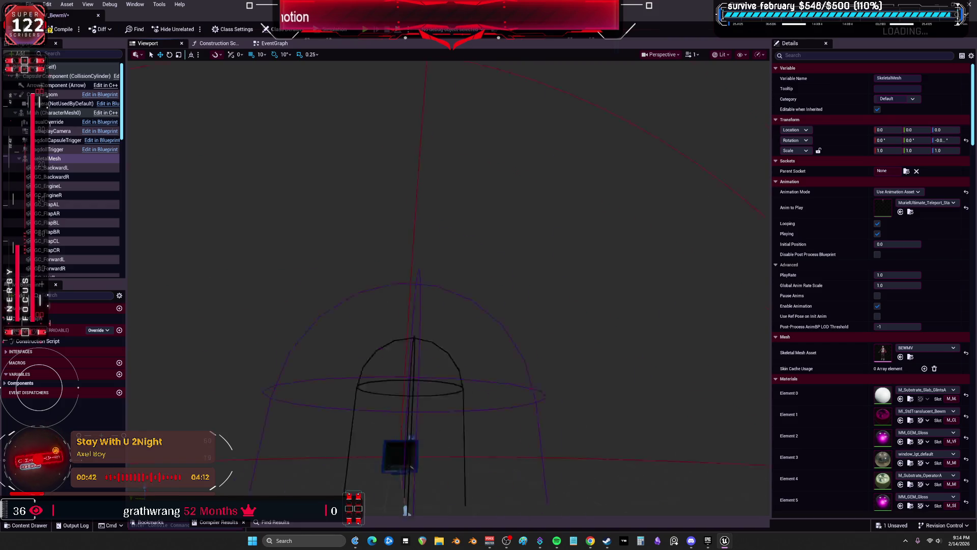
click(927, 203)
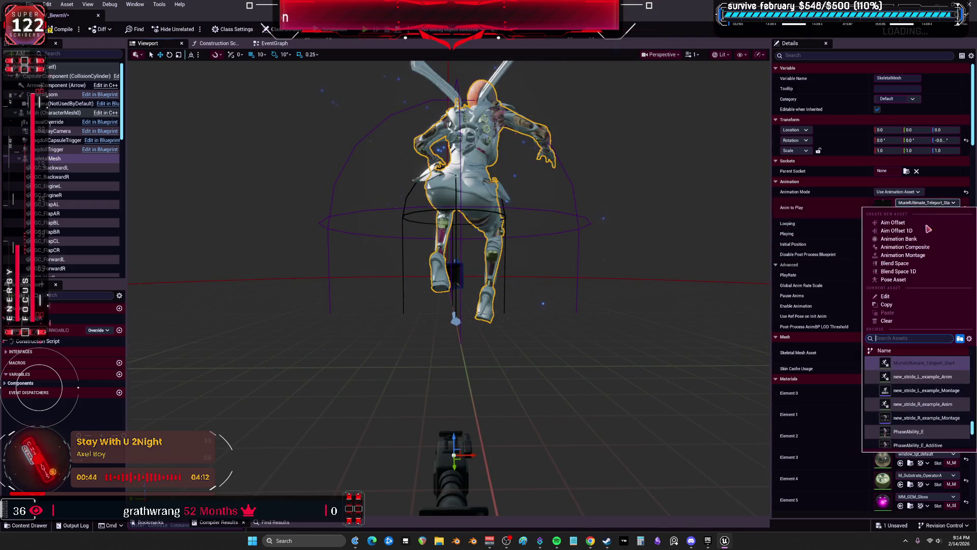
scroll(941, 380, up, 1)
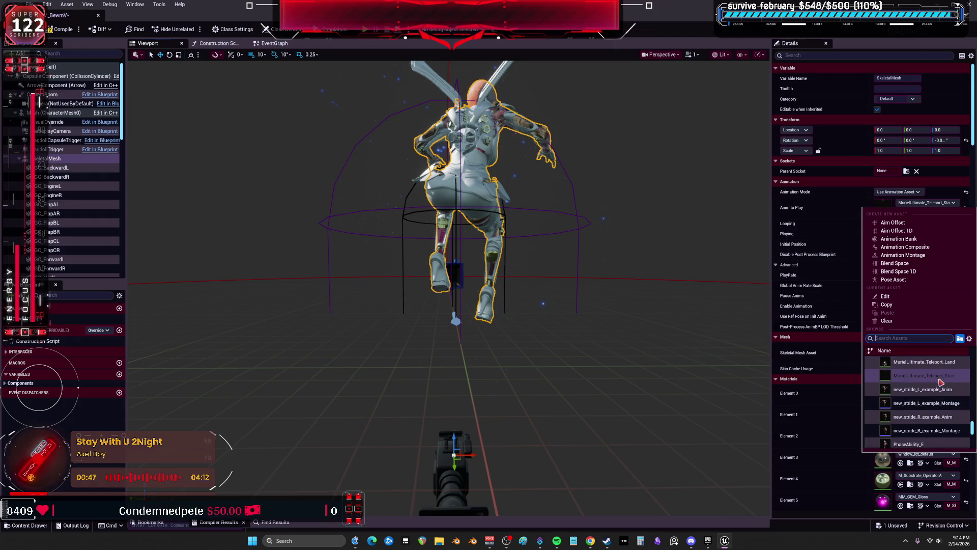
scroll(939, 393, down, 3)
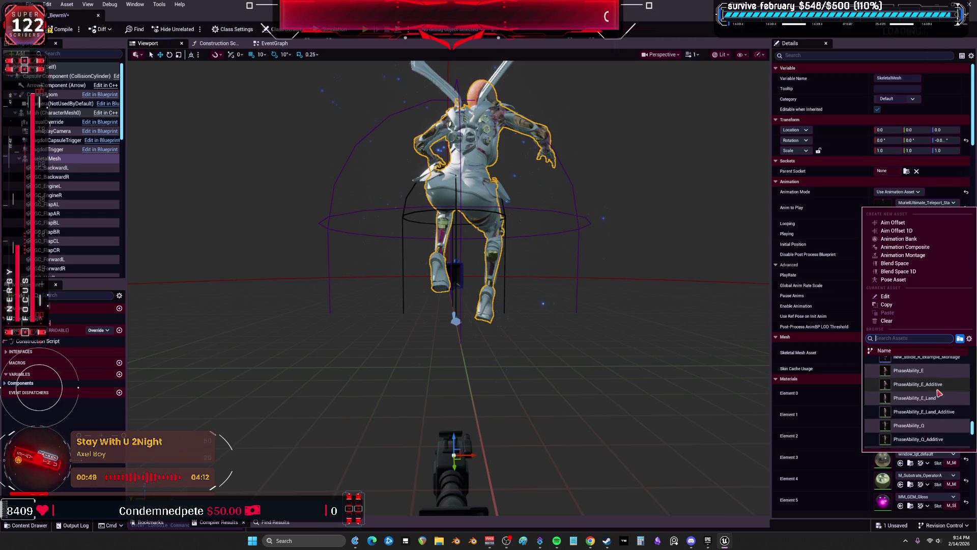
click(928, 372)
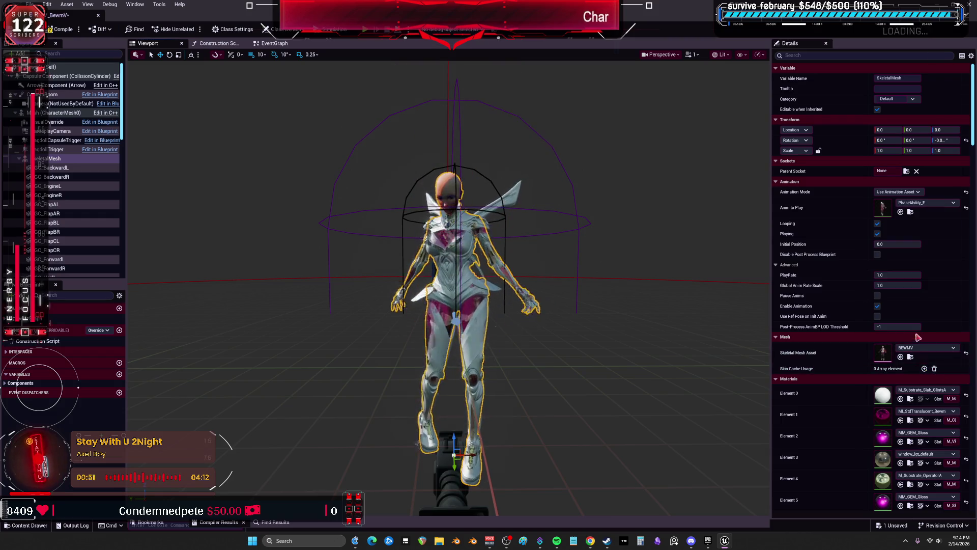
click(926, 347)
scroll(942, 448, down, 5)
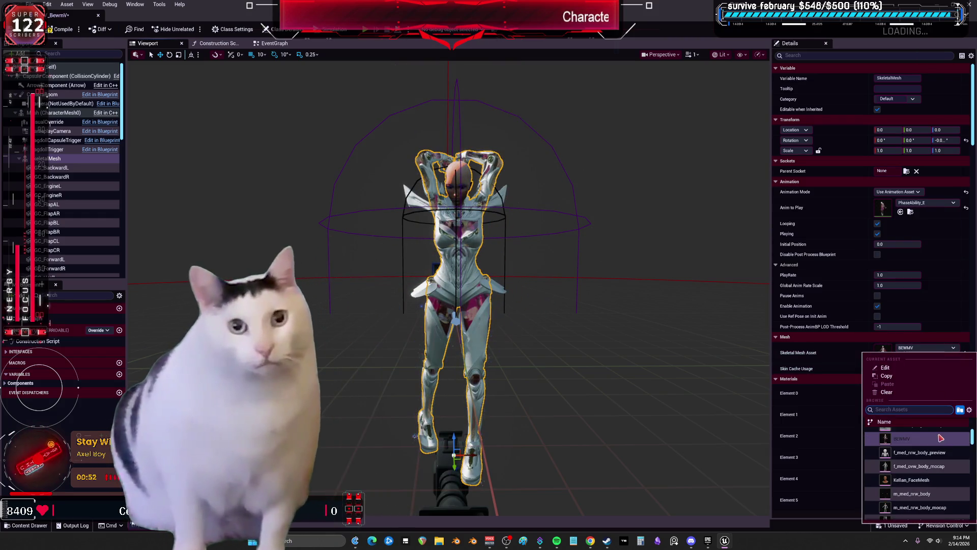
scroll(941, 470, down, 5)
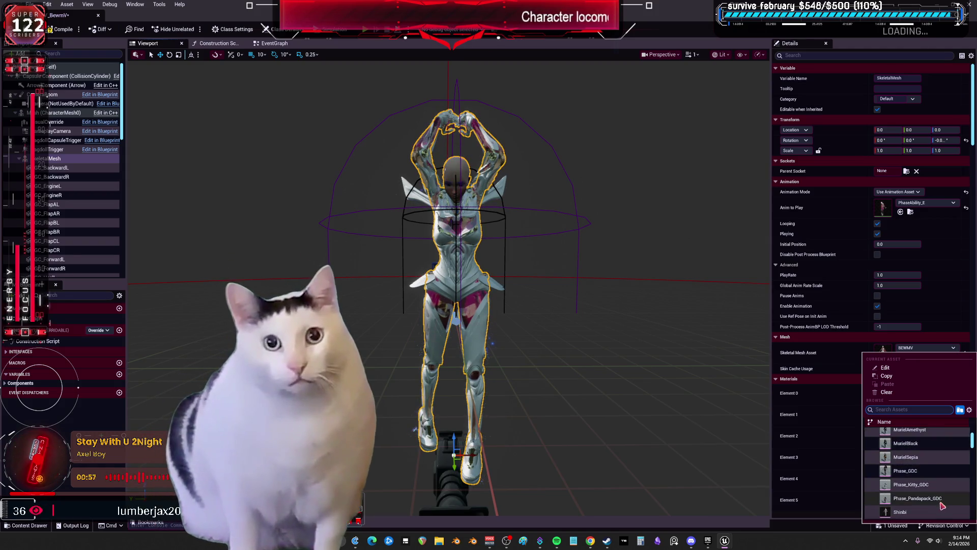
click(864, 435)
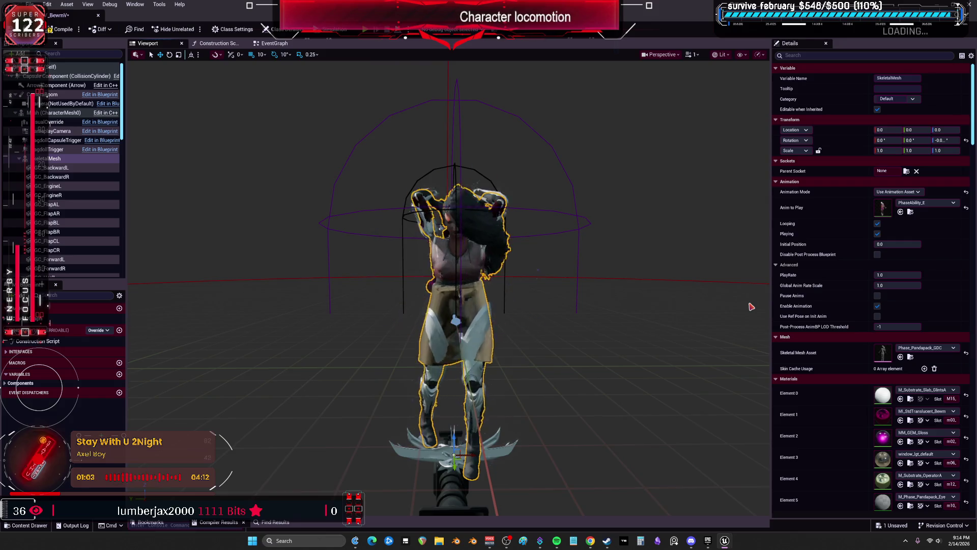
click(966, 354)
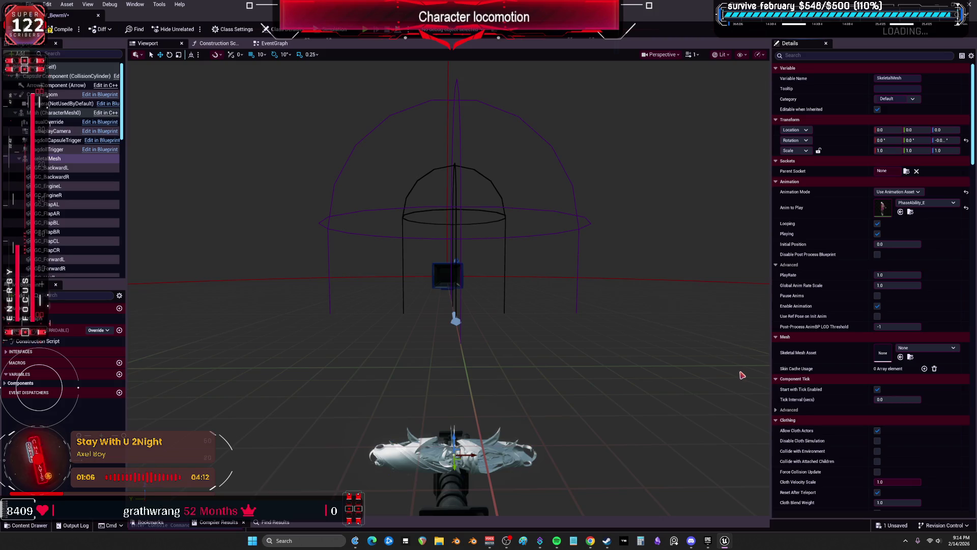
key(ctrl+z)
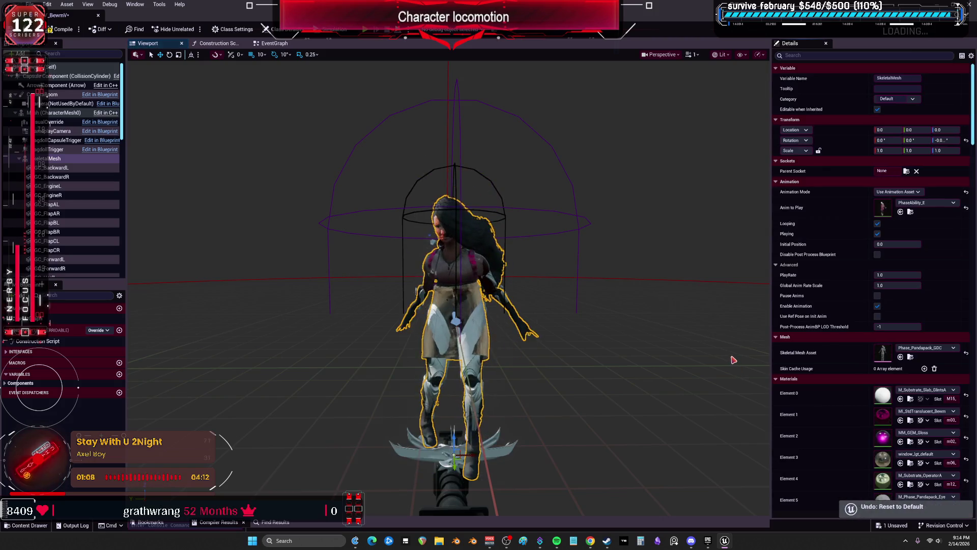
click(931, 204)
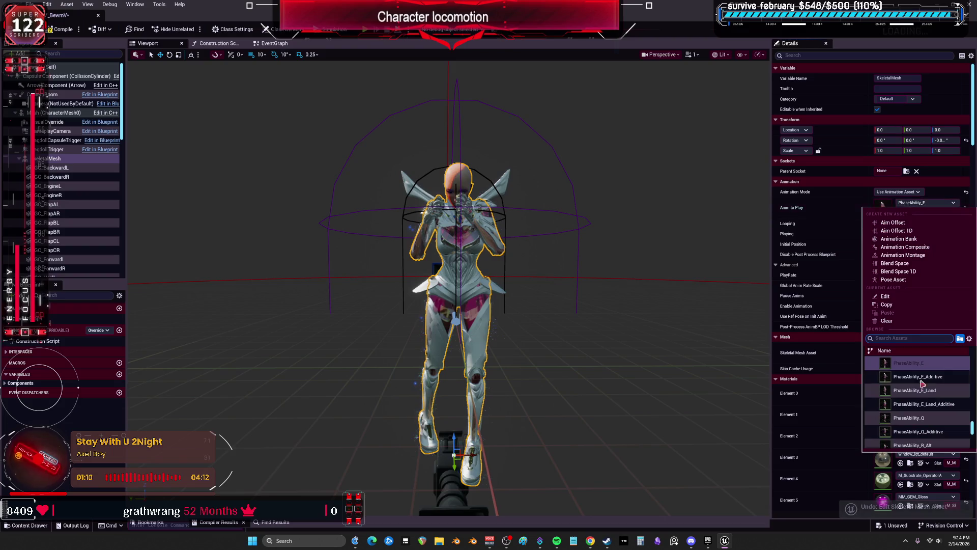
Step: Preview PhaseAbility_R_Alt_Loop and then PhaseEmote_GimmeBreak on the character mesh
scroll(948, 384, down, 3)
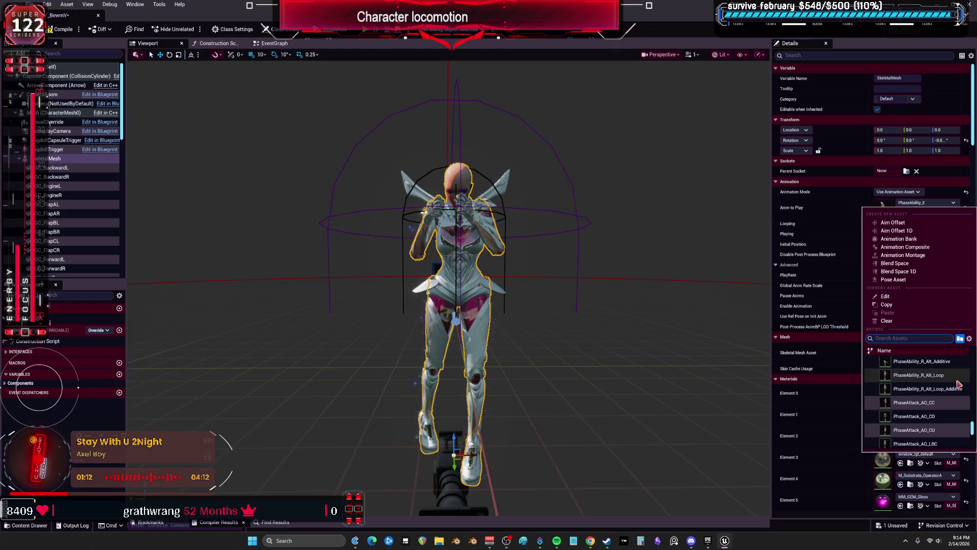
click(942, 377)
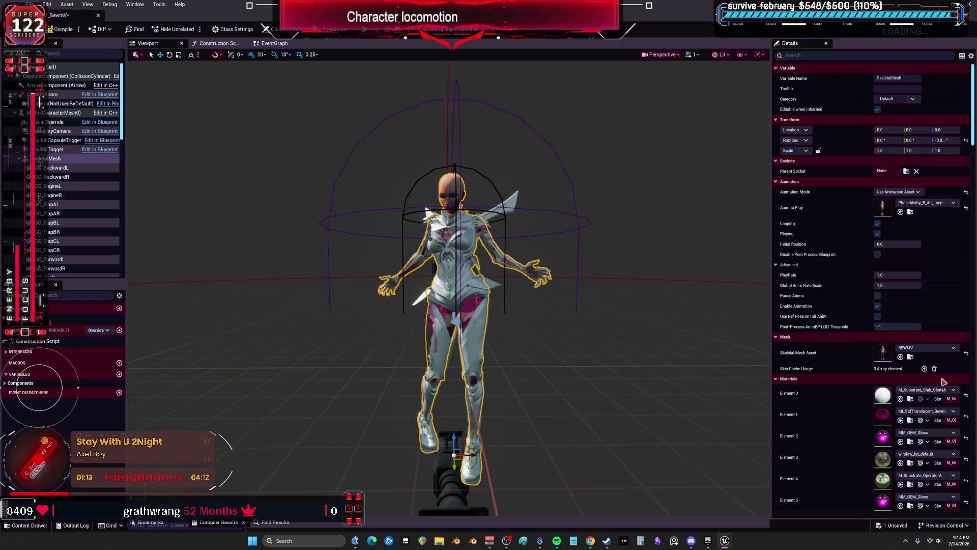
click(944, 206)
scroll(954, 398, down, 5)
scroll(955, 397, down, 3)
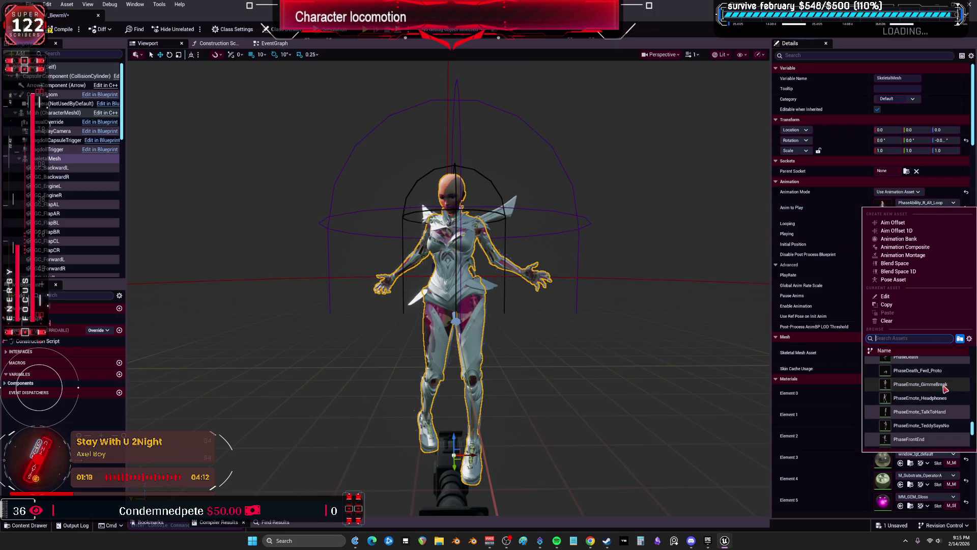
click(945, 388)
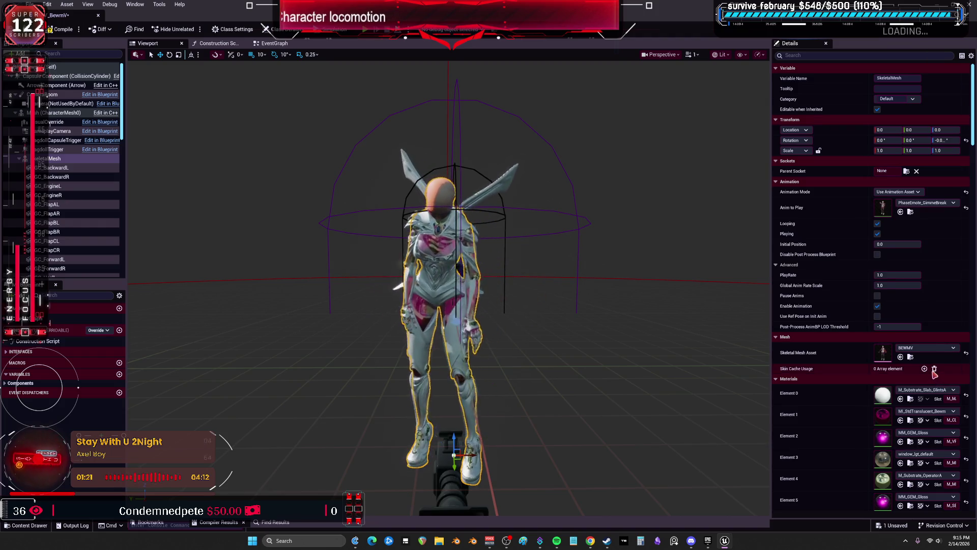
Step: Switch Anim to Play to PhaseEmote_TalkToHand and select the RagdollCapsuleTrigger component
scroll(715, 326, up, 3)
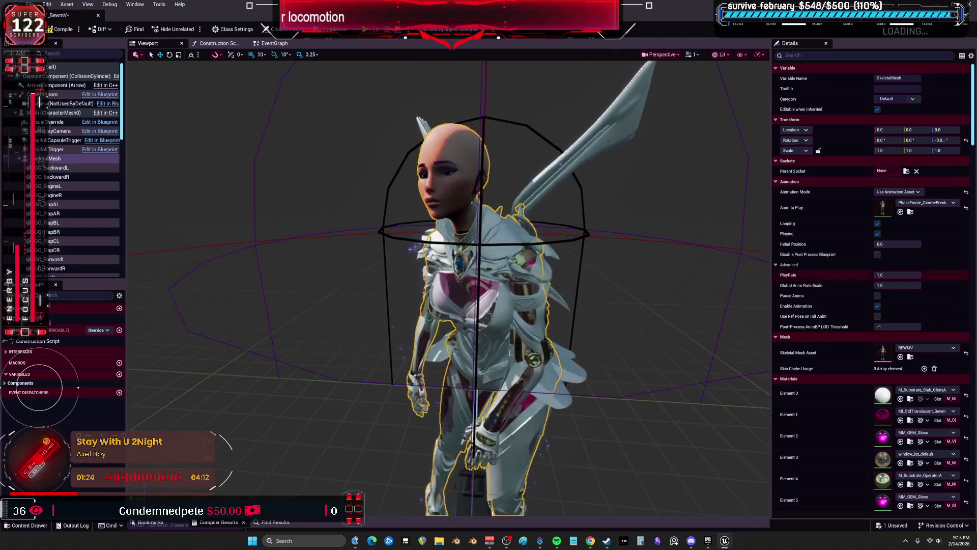
scroll(715, 327, up, 2)
click(939, 205)
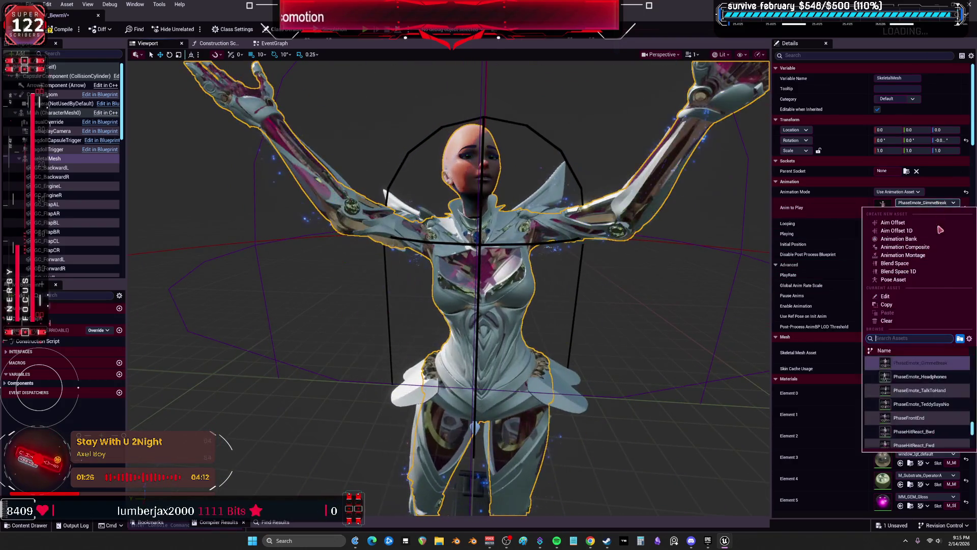
click(920, 391)
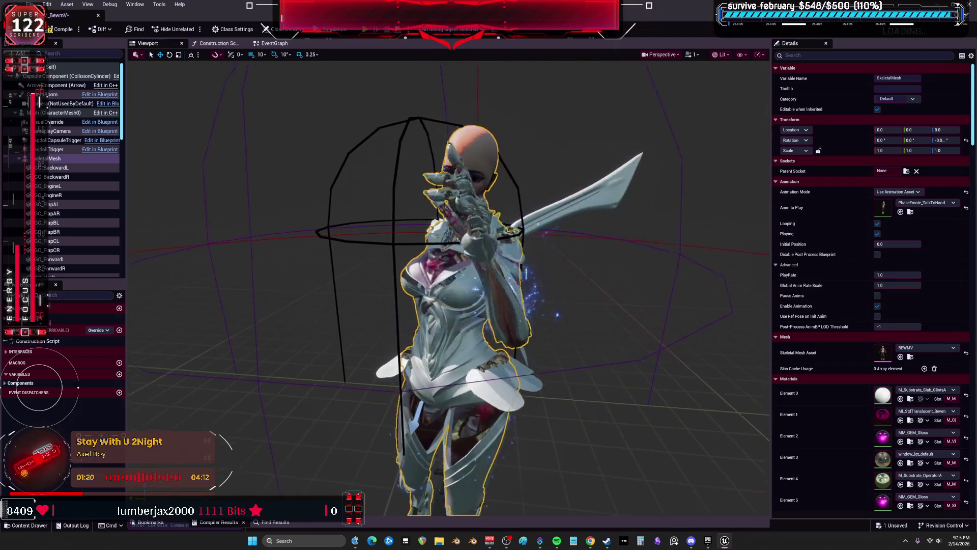
click(630, 255)
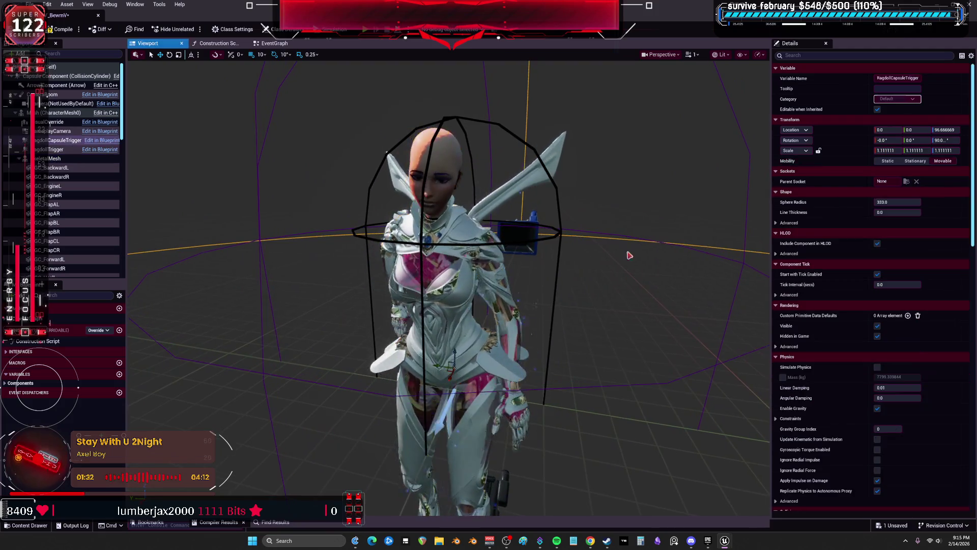
Step: Select GC_FlapBL, orbit and tilt around the character, then reselect the SkeletalMesh
click(51, 226)
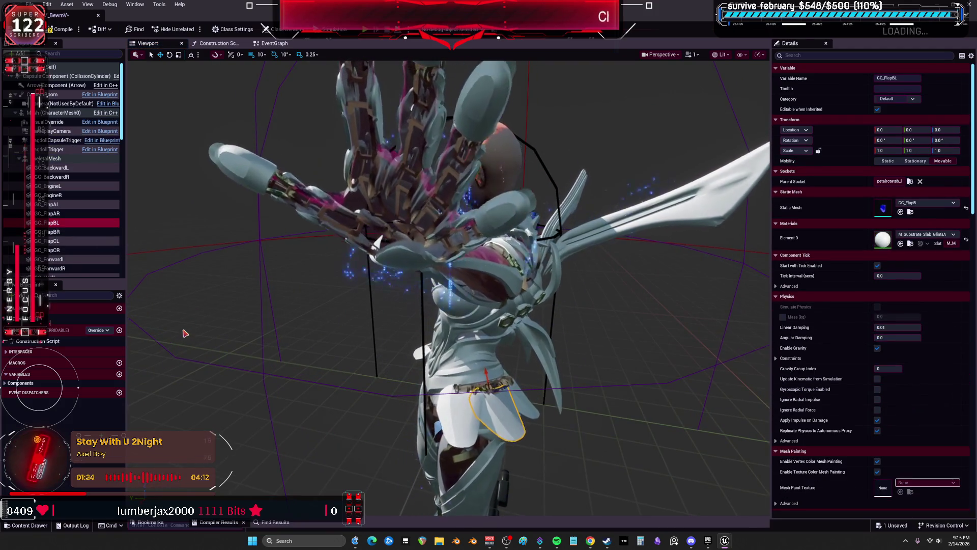
drag(622, 319, 601, 321)
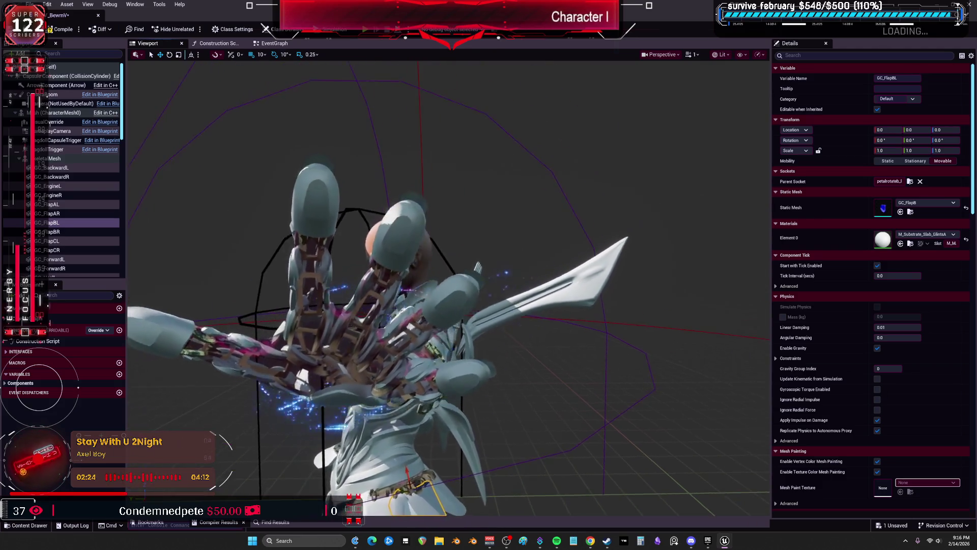
drag(729, 352, 730, 352)
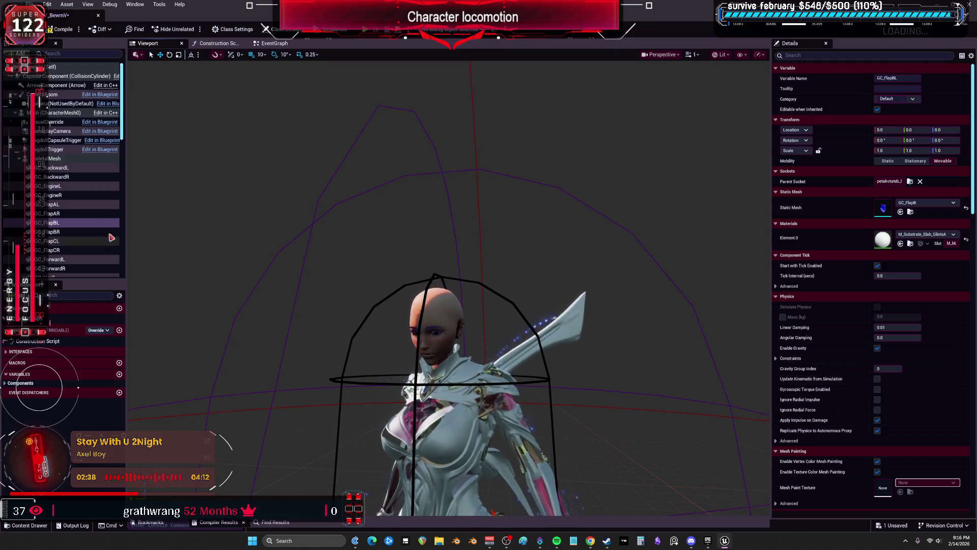
click(60, 159)
Step: Set the character mesh's Anim to Play to PhaseEmote_TeddySaysNo, replacing TalkToHand
click(926, 202)
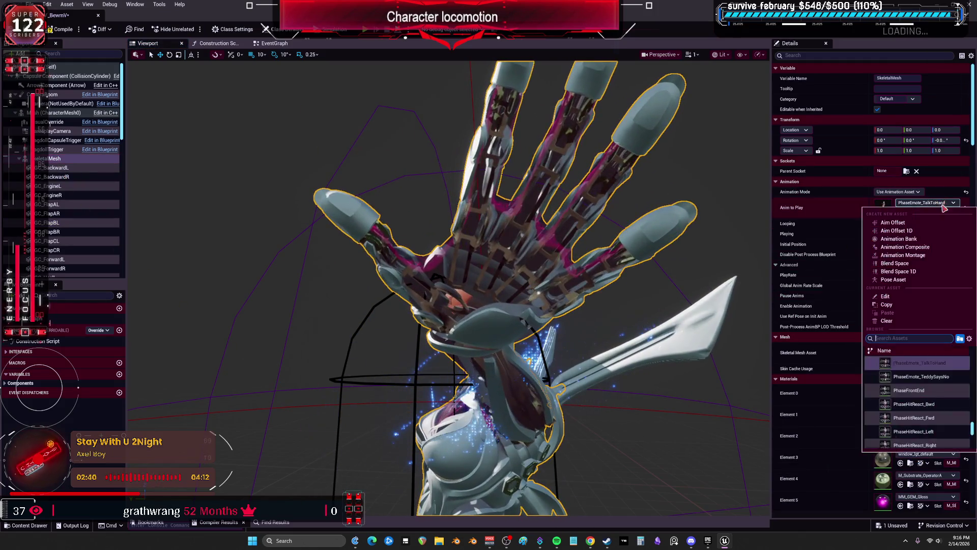
click(937, 376)
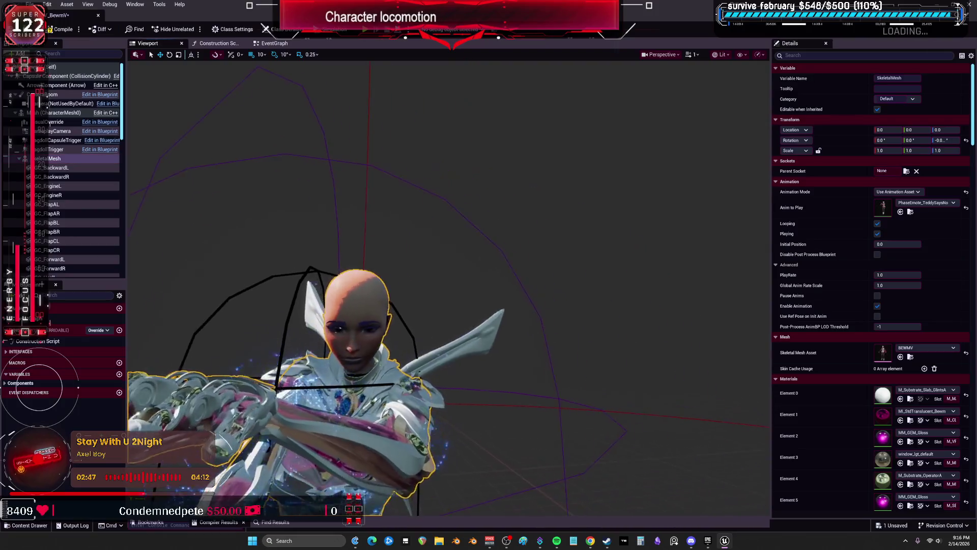
scroll(612, 271, up, 2)
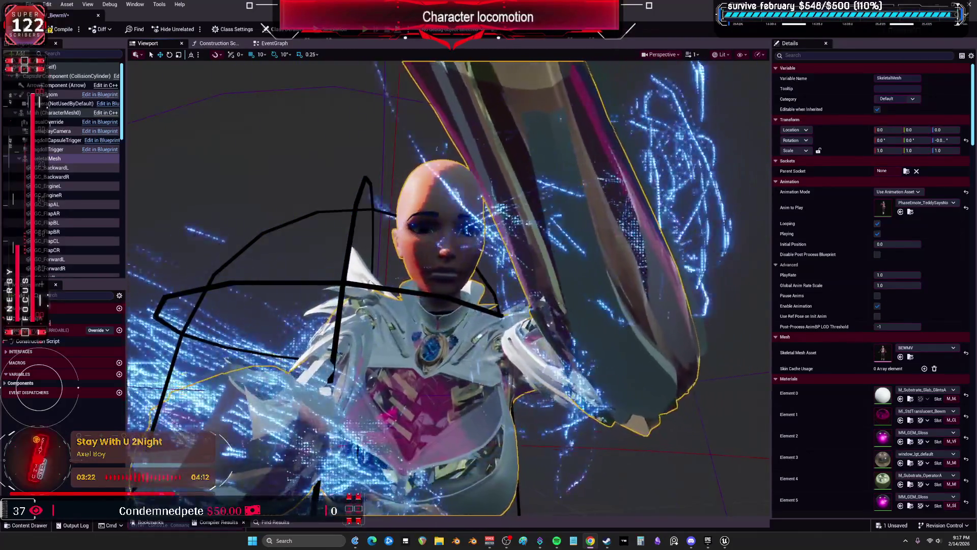
click(952, 202)
Step: Play ZinxAbility_Ultimate on the mesh, then switch Anim to Play to ZinxAbility_Ultimate_MSA
scroll(935, 386, down, 10)
scroll(938, 380, down, 3)
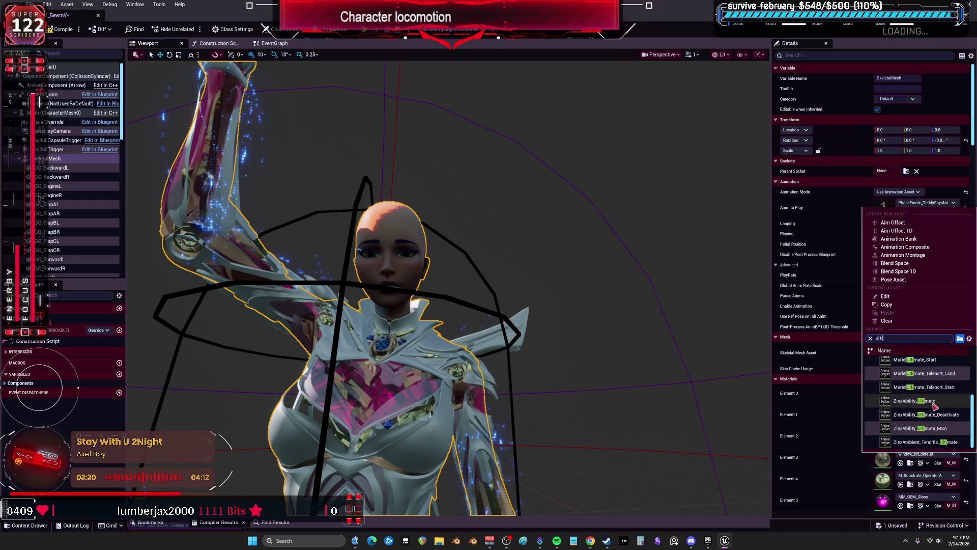
click(935, 402)
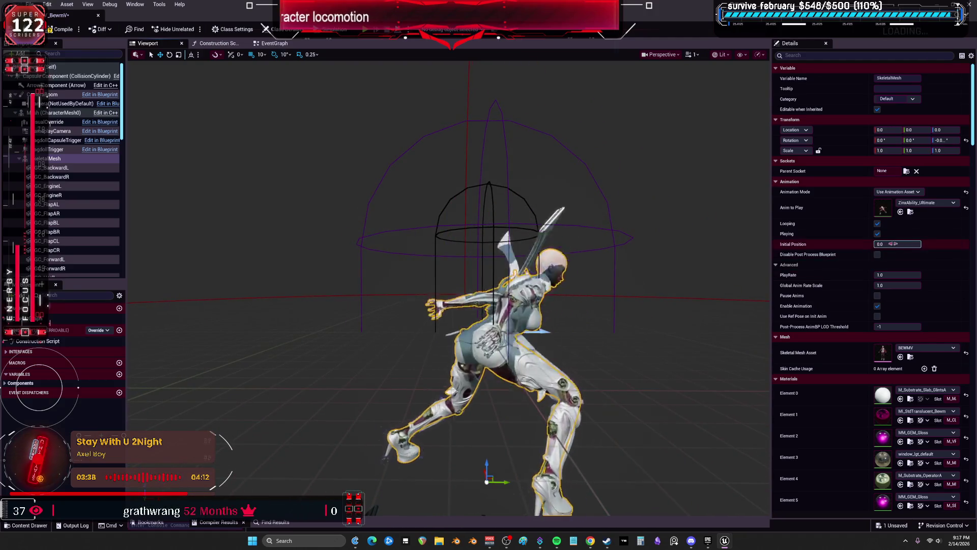
click(941, 203)
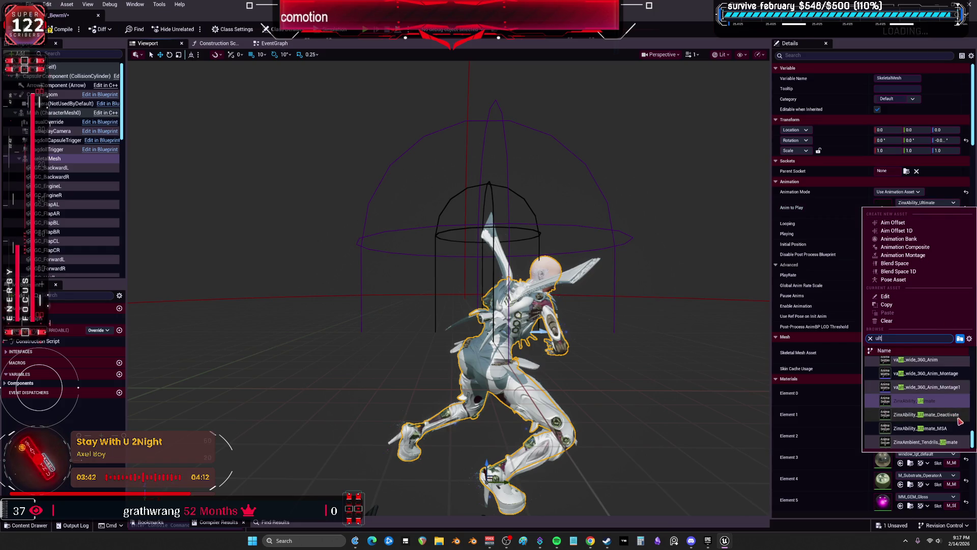
click(957, 428)
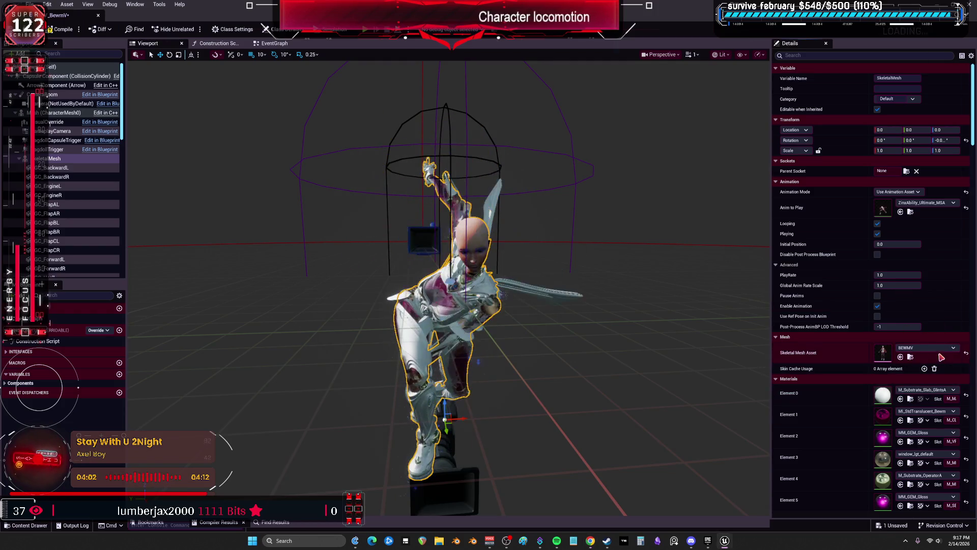
click(926, 203)
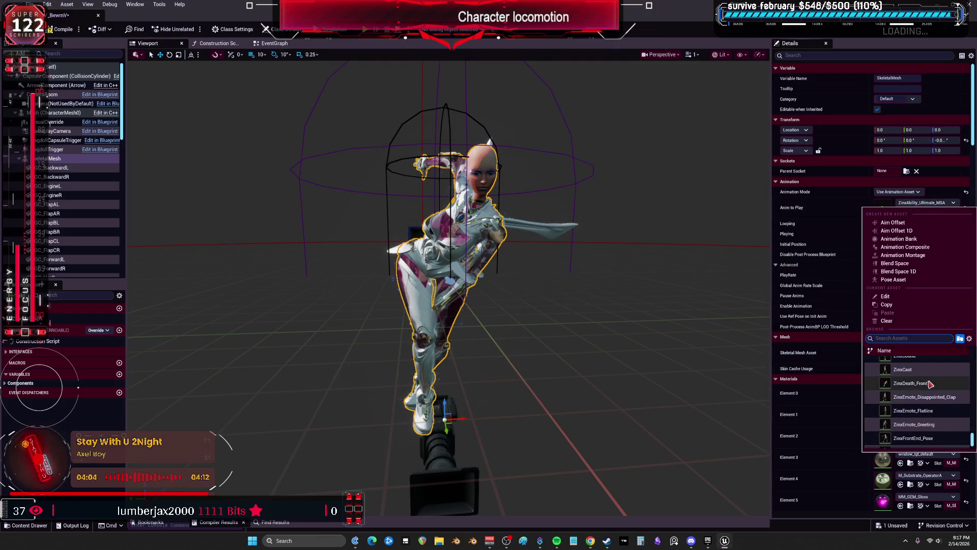
Step: Preview ZinxCast, ZinxEmote_Disappointed_Clap, then ZinxEmote_Greeting as the mesh's Anim to Play
click(906, 417)
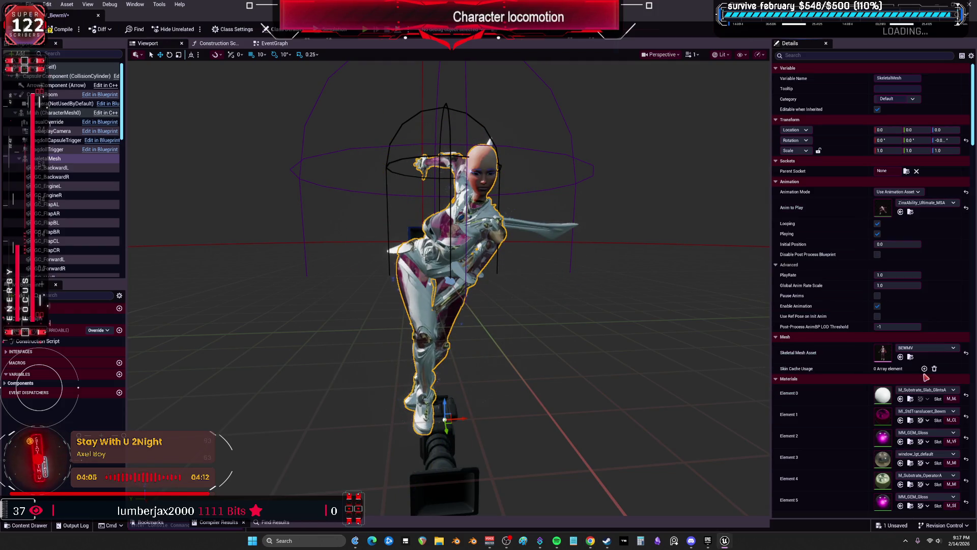
click(926, 202)
scroll(932, 383, down, 3)
click(921, 367)
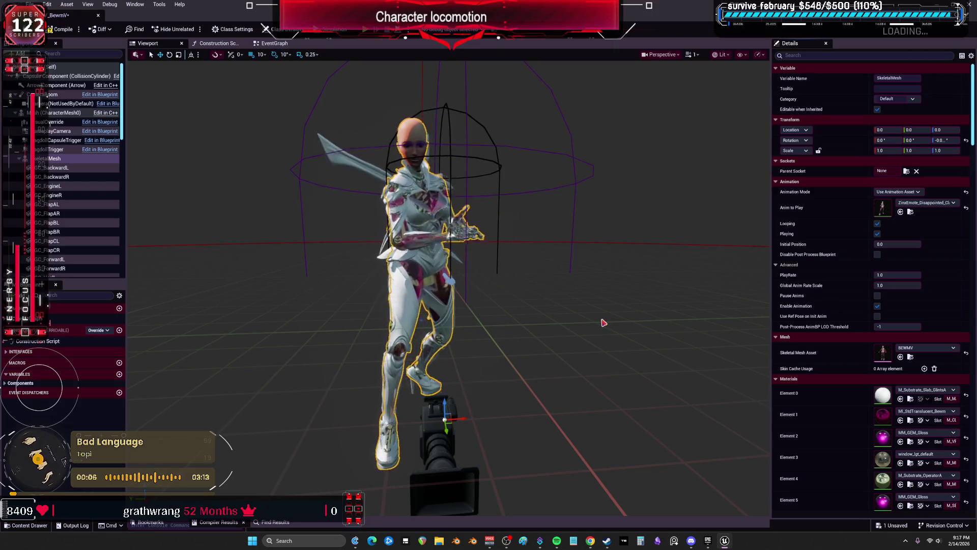
click(926, 202)
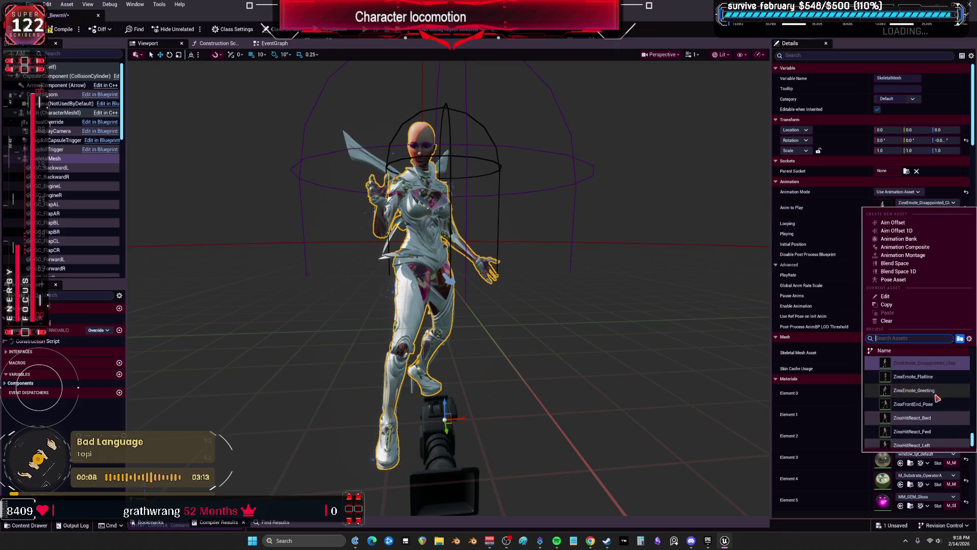
click(916, 390)
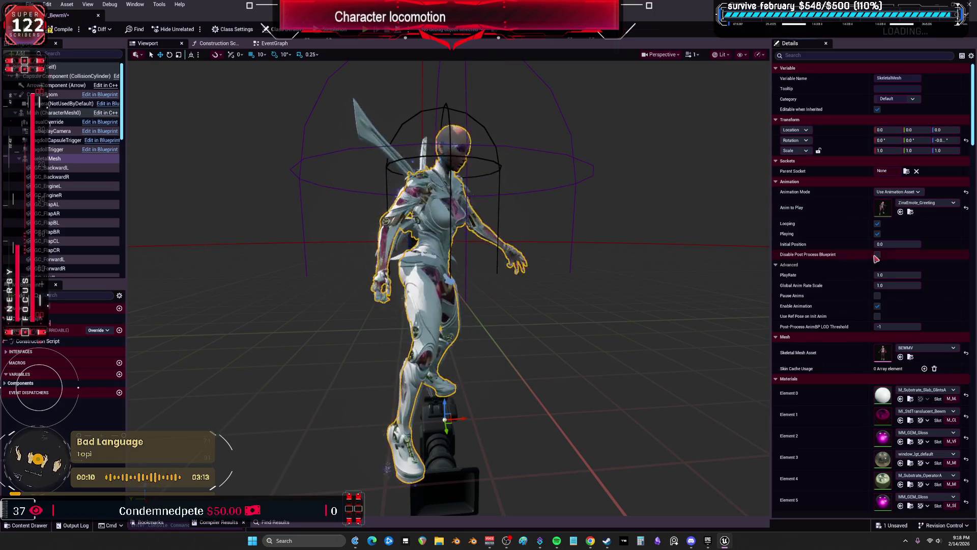
Step: Scroll through the Anim to Play list to browse the Yin animations
click(930, 204)
scroll(954, 405, up, 5)
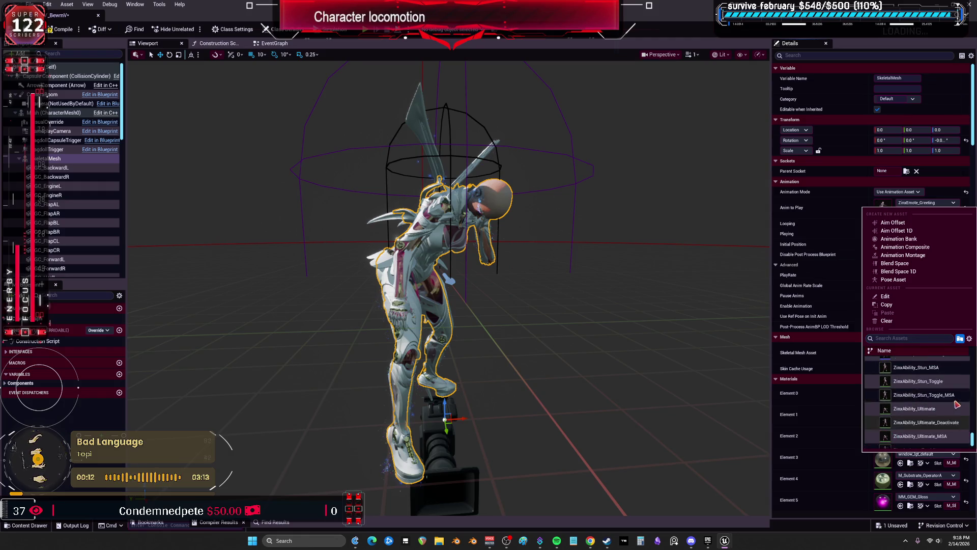
scroll(954, 405, up, 10)
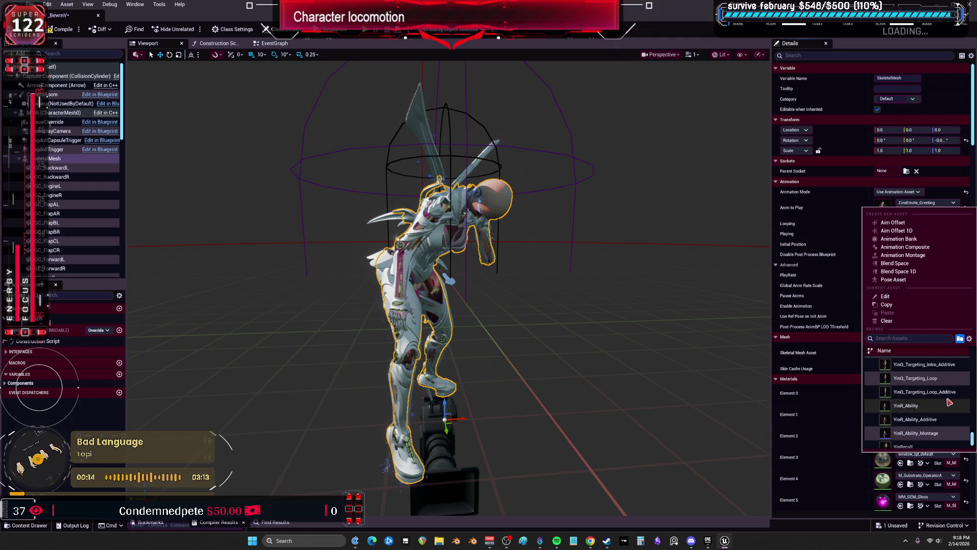
scroll(949, 403, down, 4)
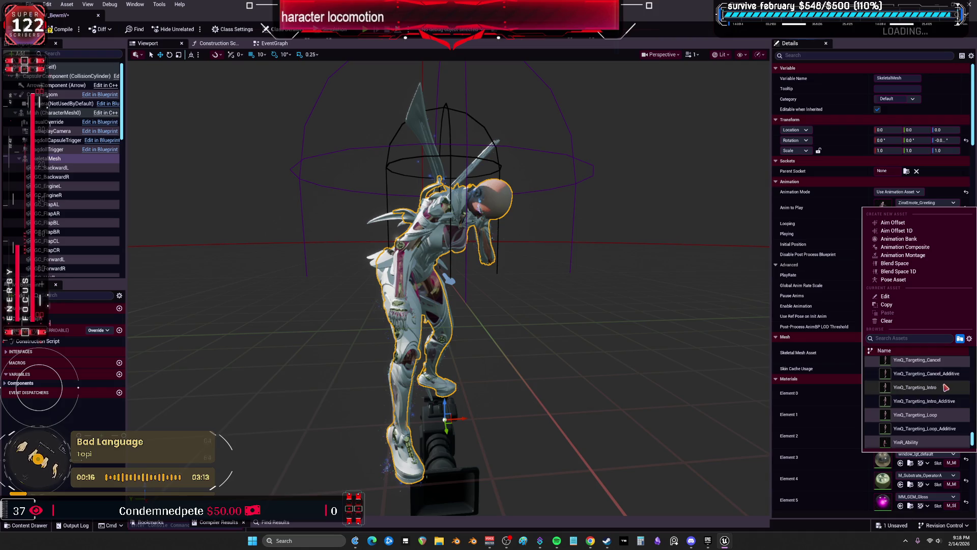
scroll(932, 433, down, 4)
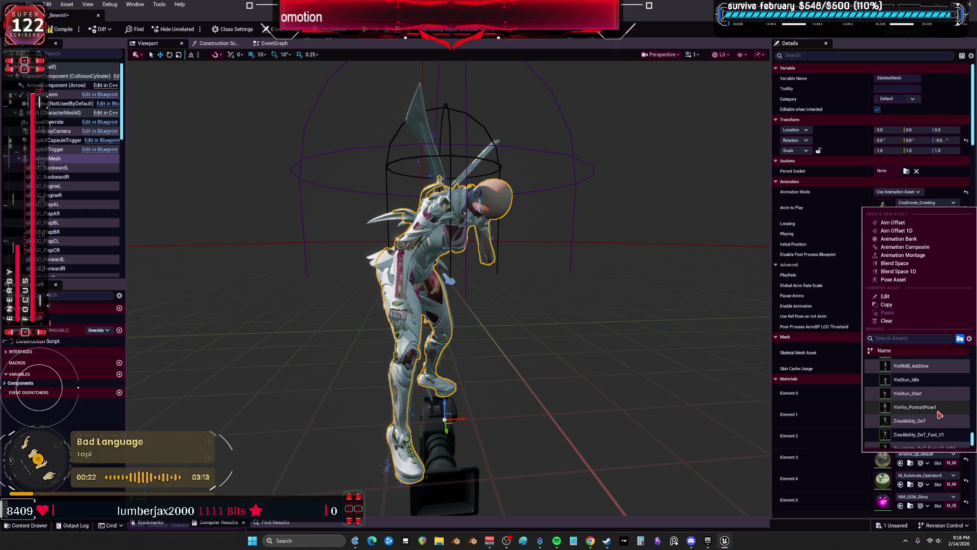
Step: Preview YinYin_PortraitPose1, ZinxAbility_DoT_Fast_V1, then YinLevel_Start on the character
click(939, 409)
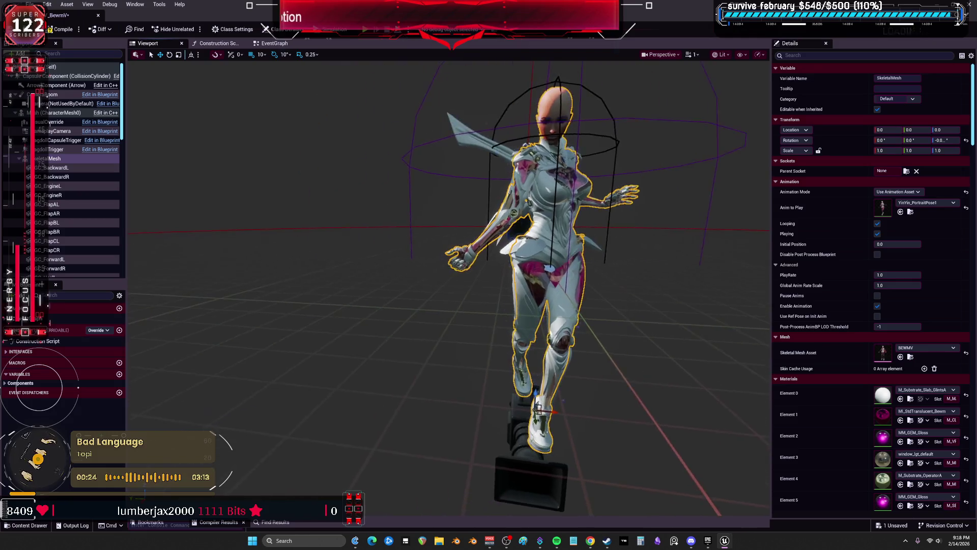
click(940, 204)
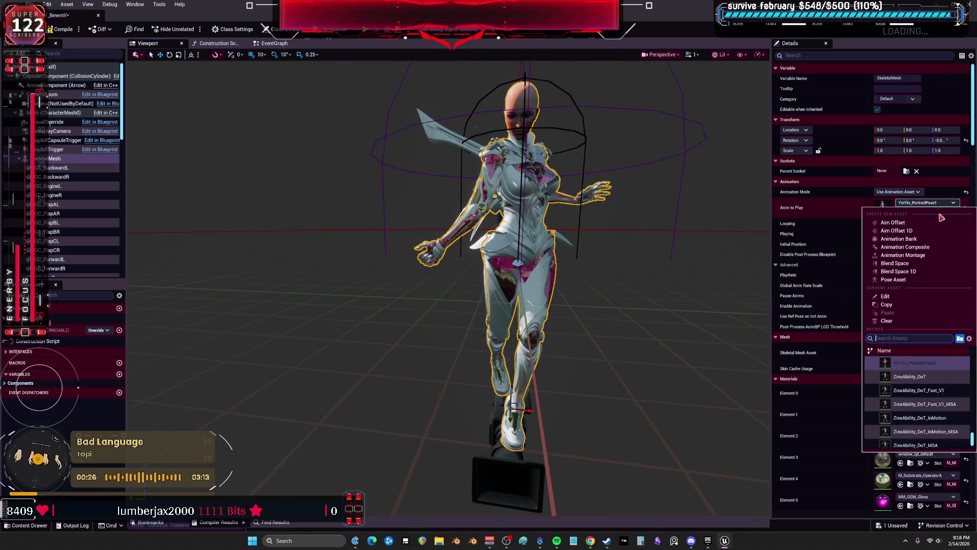
click(948, 390)
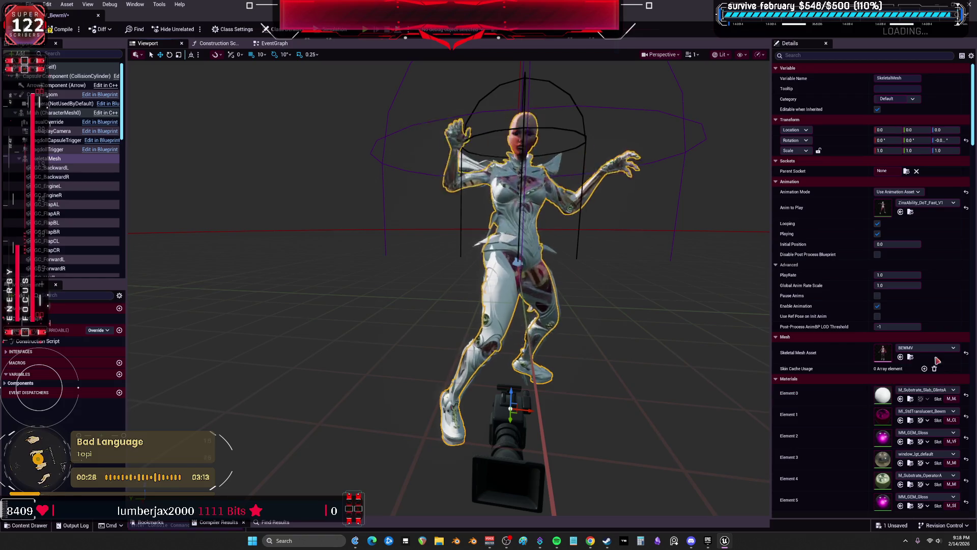
click(936, 203)
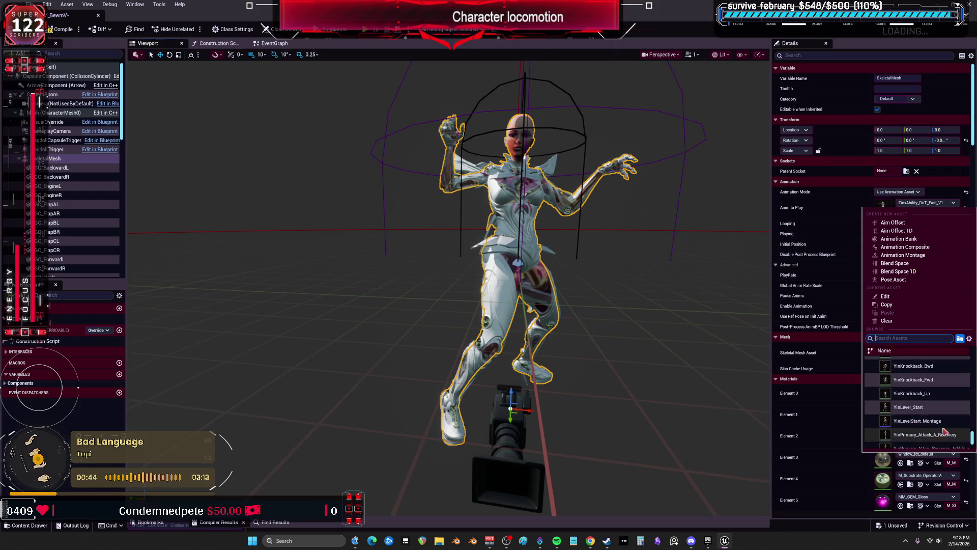
click(929, 410)
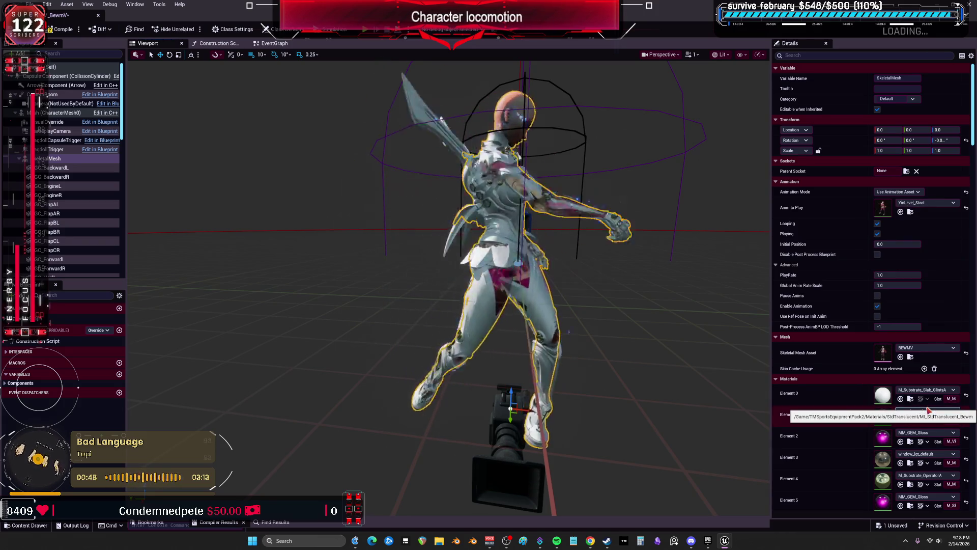
Step: Play YinEmote_WhipCrack, then YinEmote_WannaPlay, then YinEmote_Waiting on the character
click(923, 202)
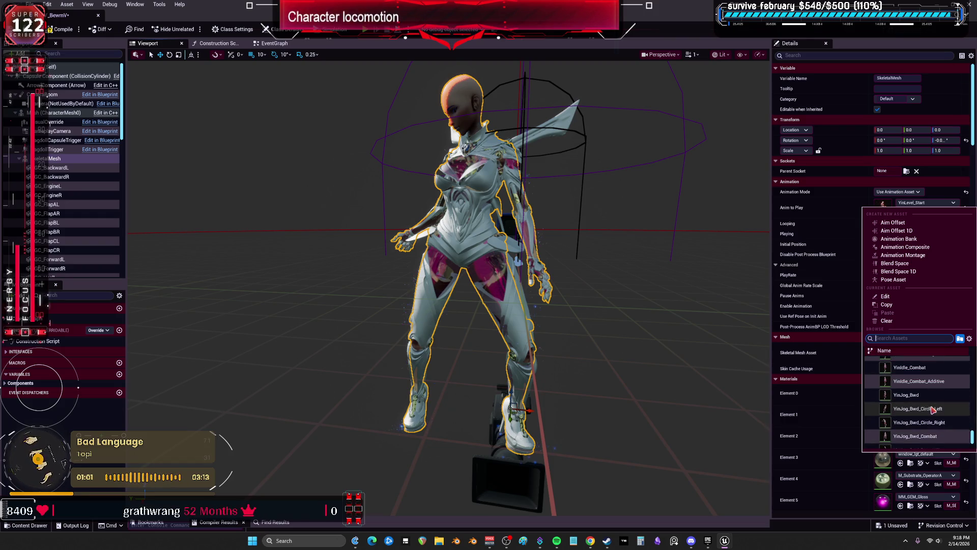
scroll(933, 410, up, 5)
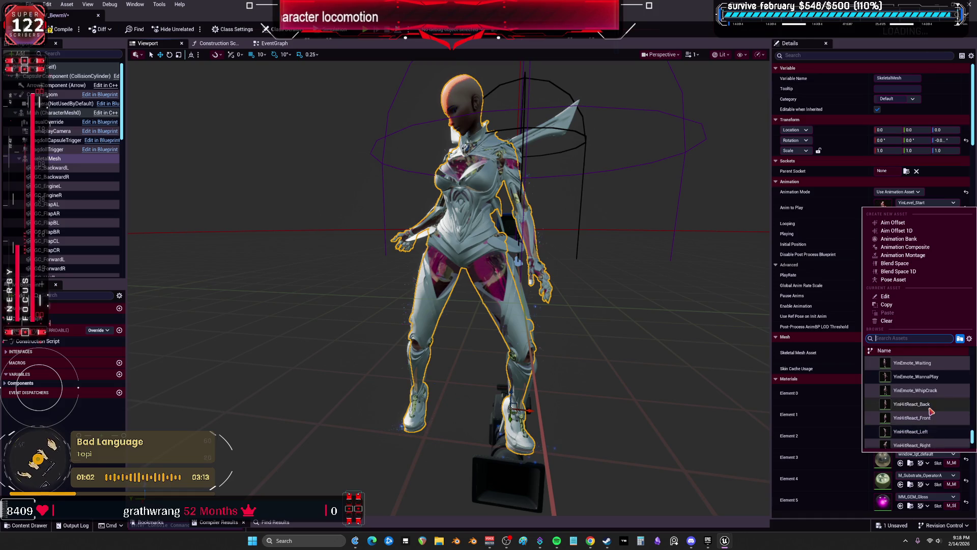
click(931, 413)
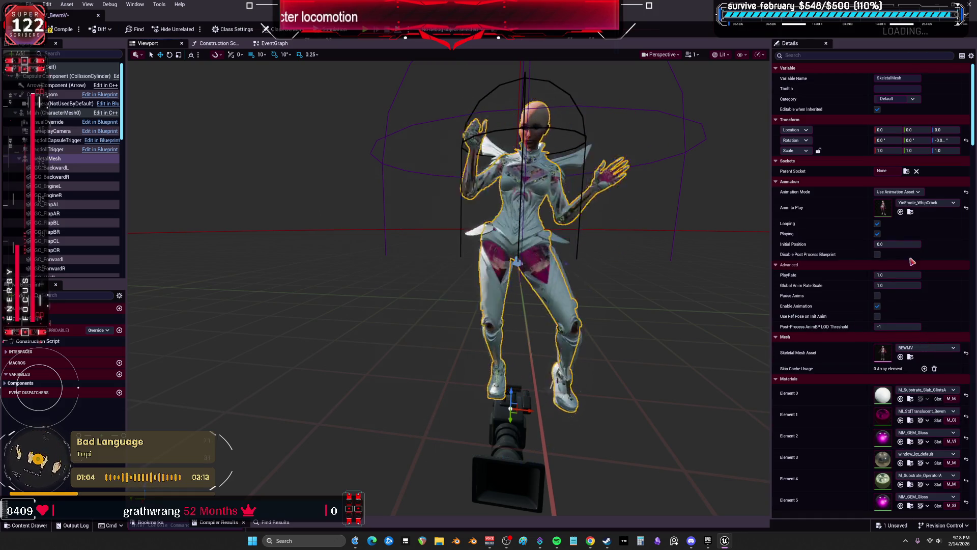
click(933, 203)
scroll(939, 384, up, 1)
click(932, 362)
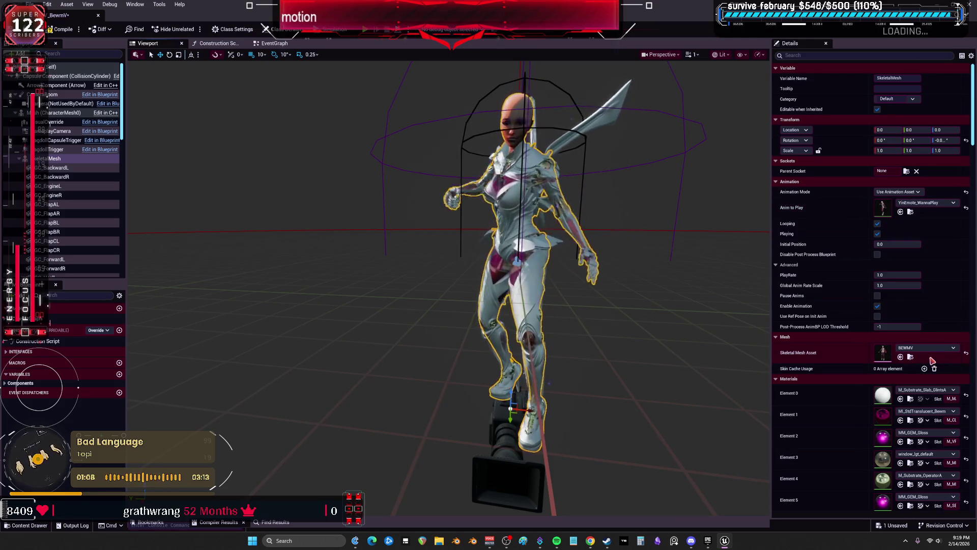
click(933, 203)
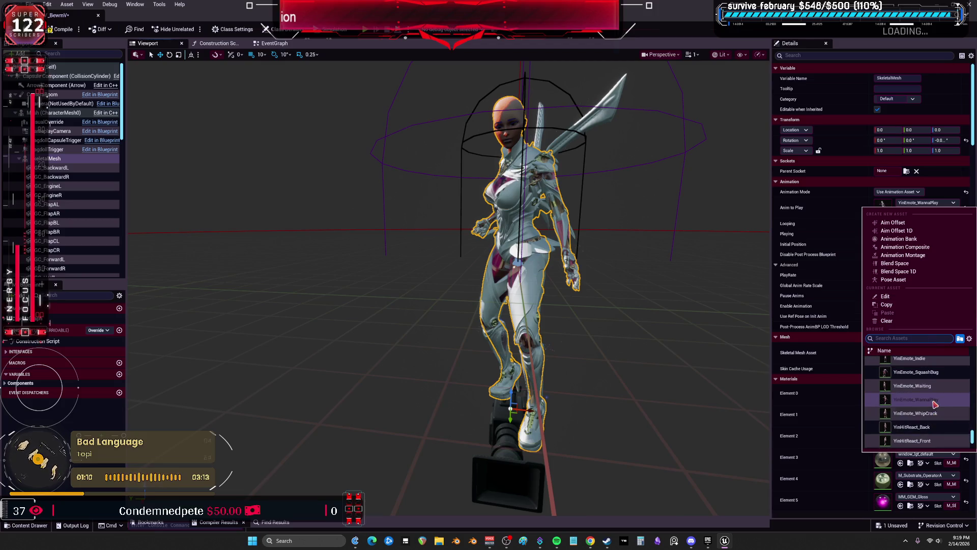
click(935, 386)
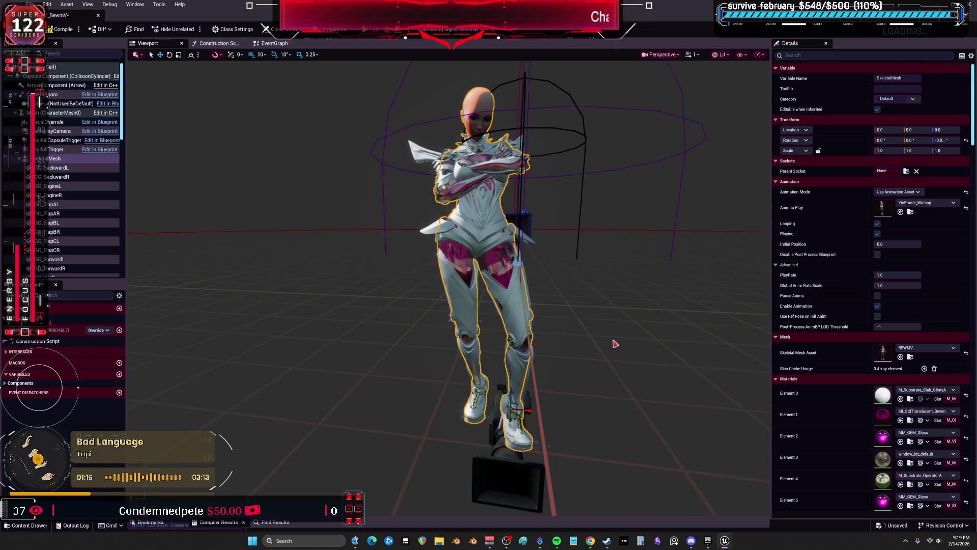
Step: Switch the character to YinEmote_SquashBug, then leave YinEmote_Indie playing
click(933, 203)
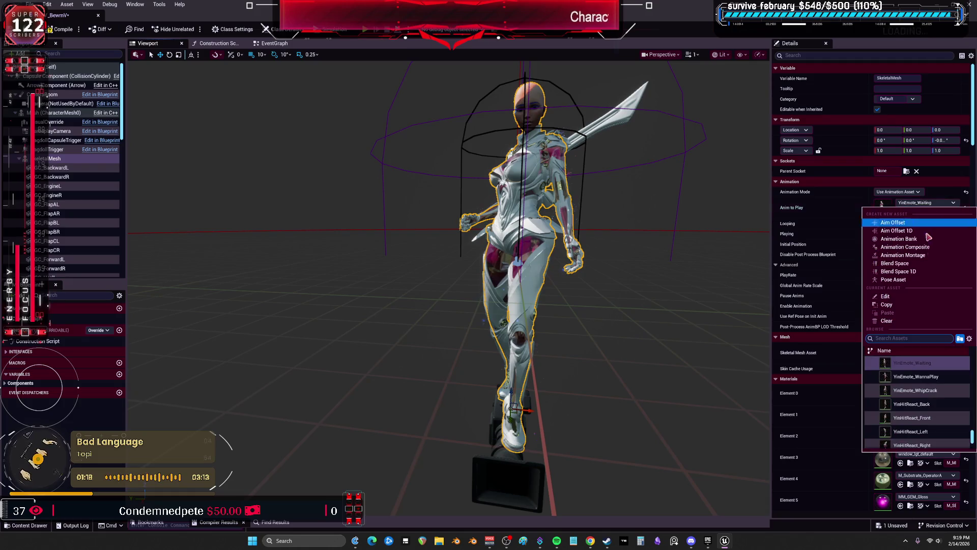
click(941, 375)
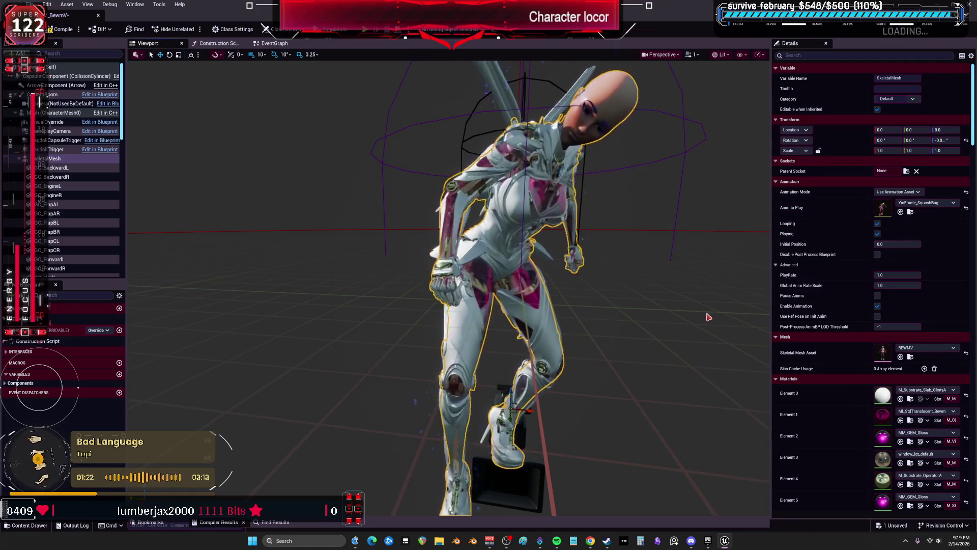
click(933, 203)
click(935, 388)
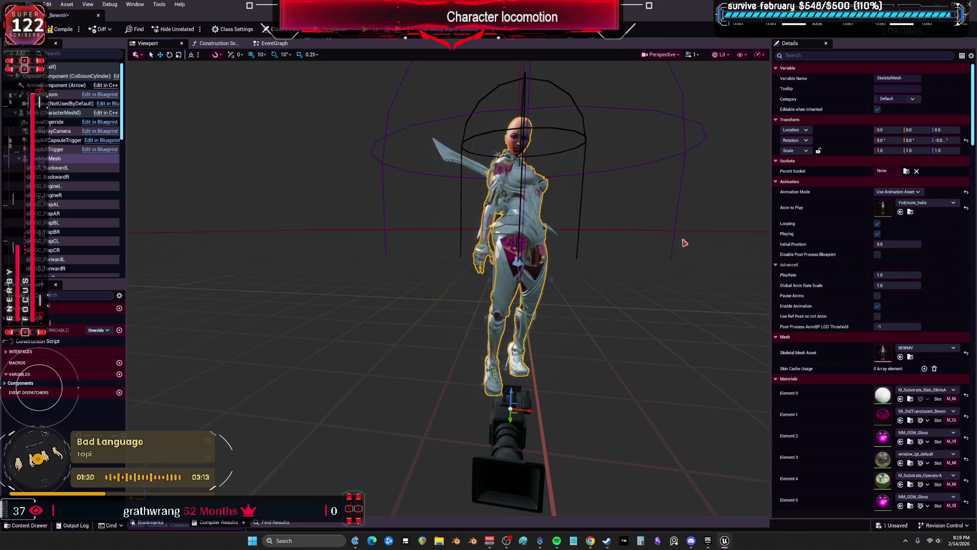
click(929, 203)
scroll(945, 408, up, 10)
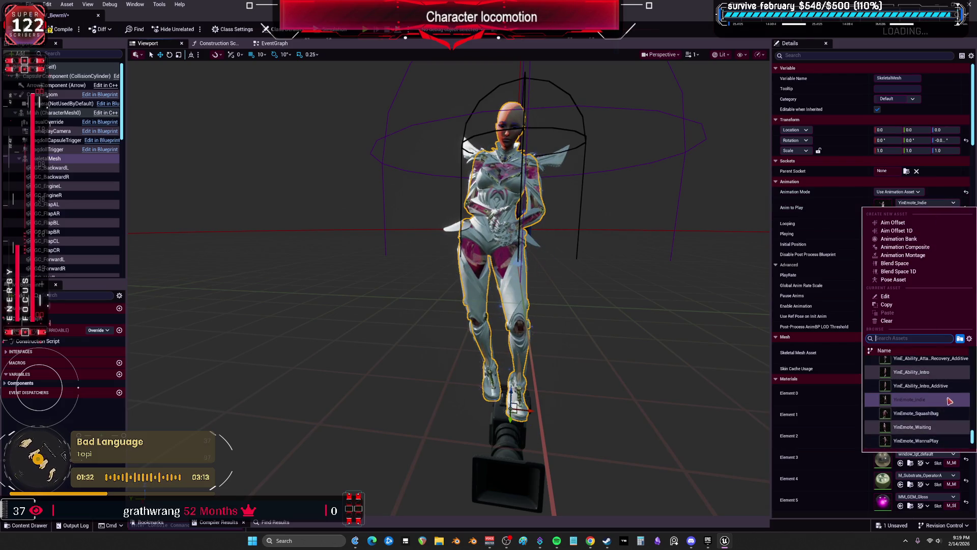
scroll(950, 414, up, 2)
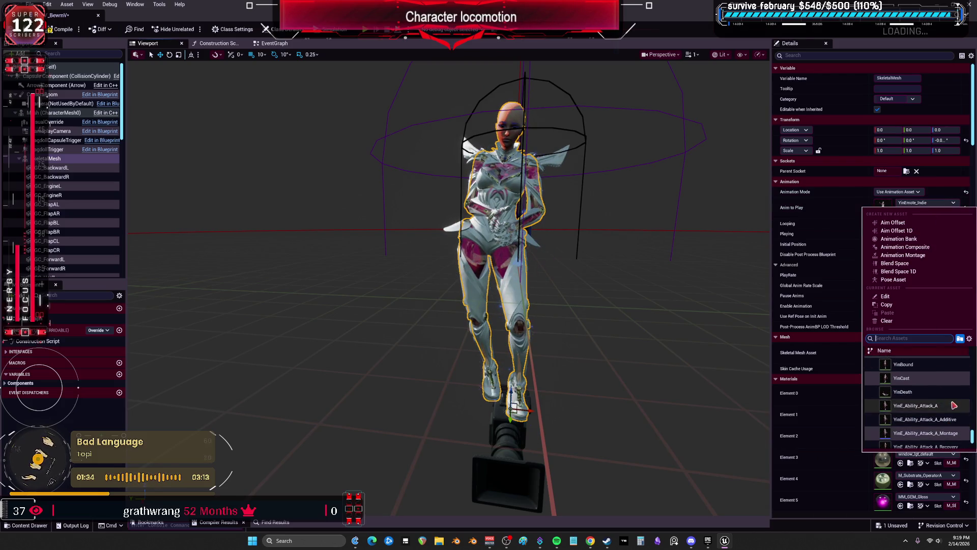
Step: Set Anim to Play to TerraR_ending, then browse the list and dismiss it unchanged
scroll(949, 400, up, 5)
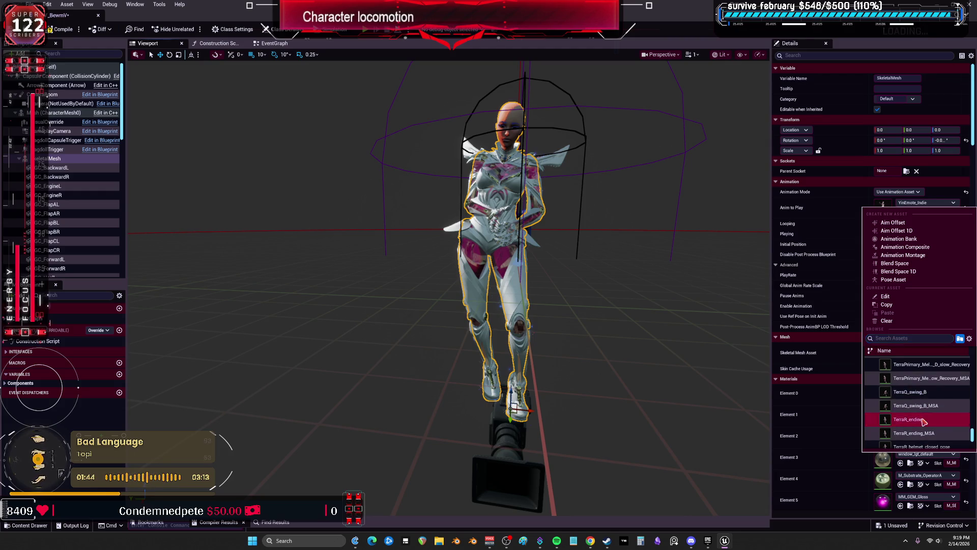
click(922, 420)
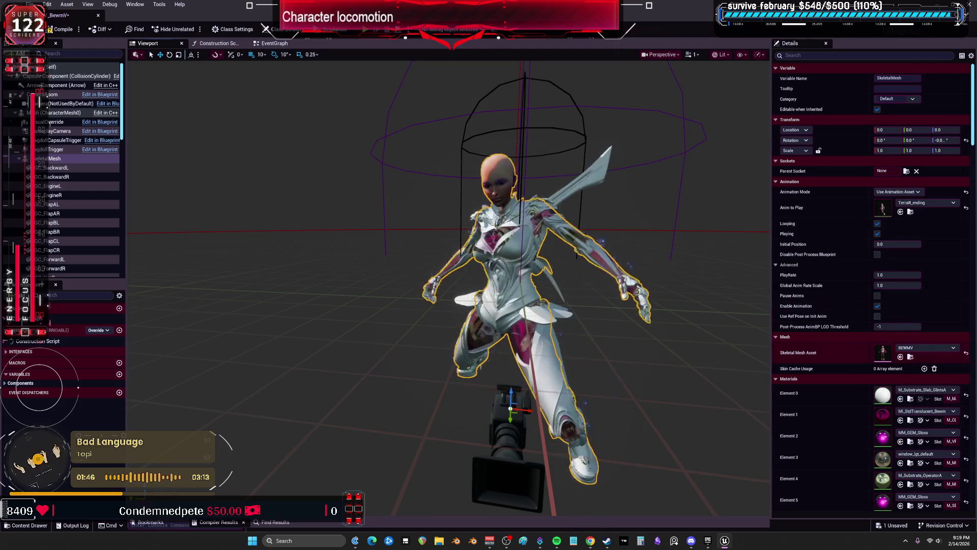
click(926, 203)
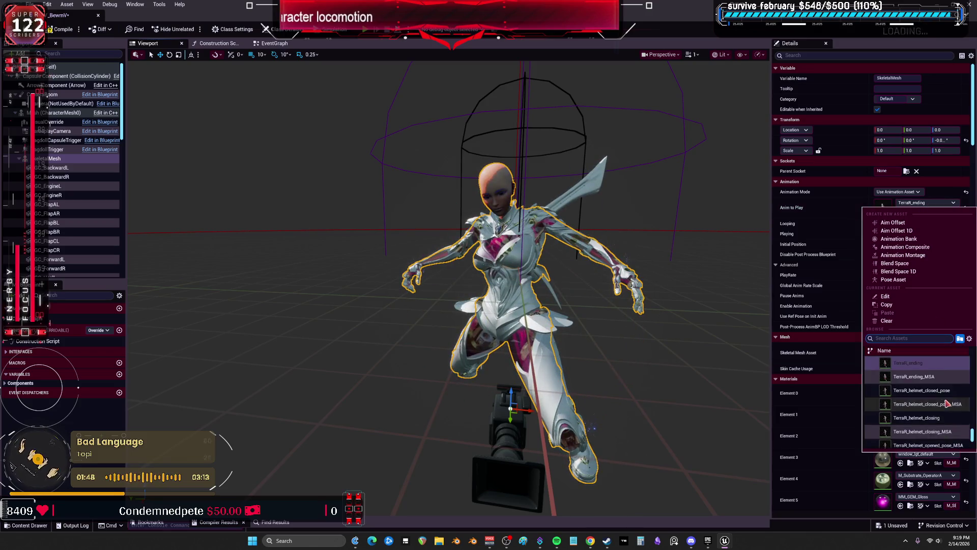
scroll(947, 403, up, 3)
scroll(943, 396, up, 10)
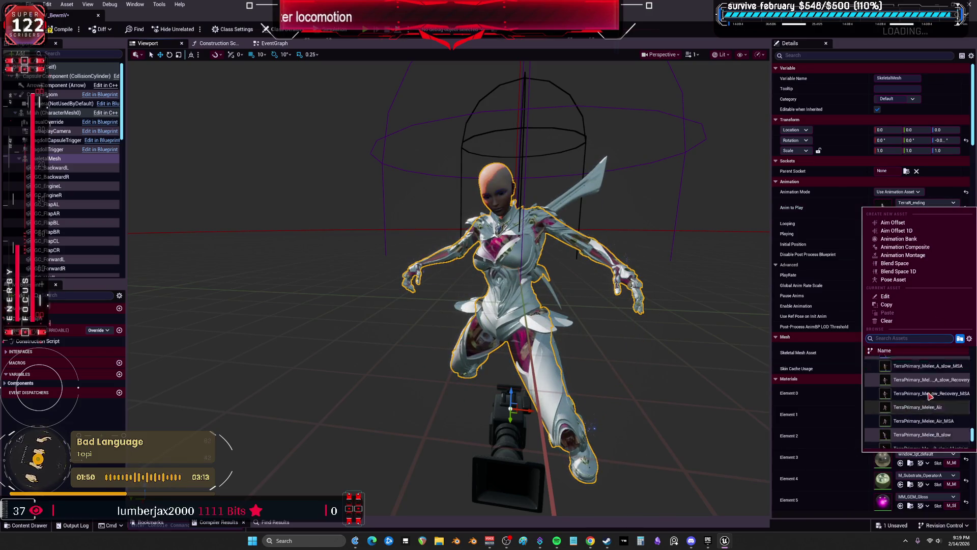
scroll(927, 396, up, 10)
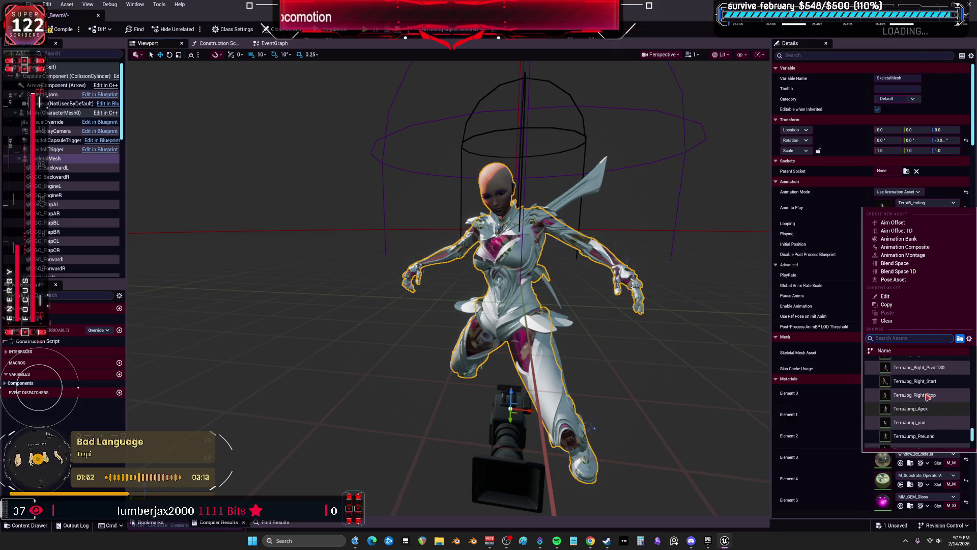
scroll(928, 398, up, 10)
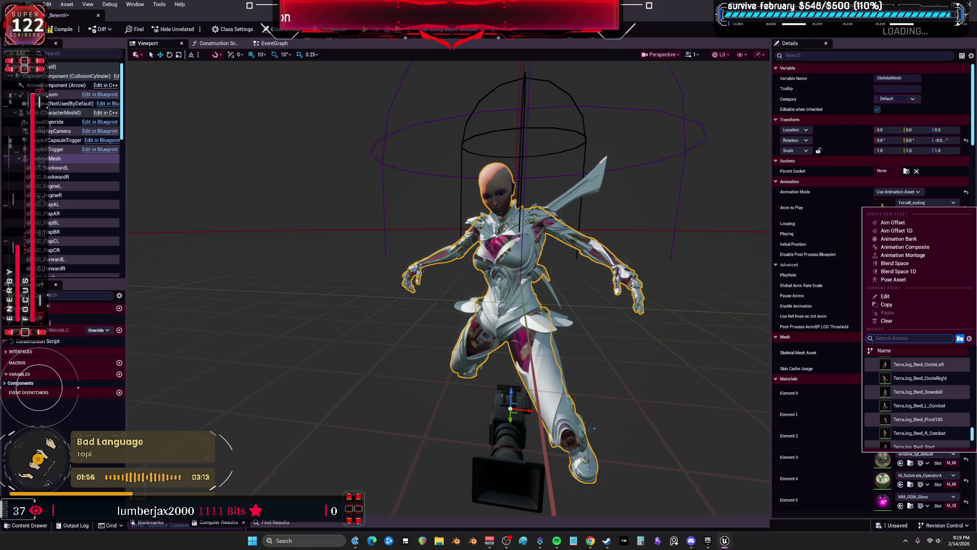
key(Escape)
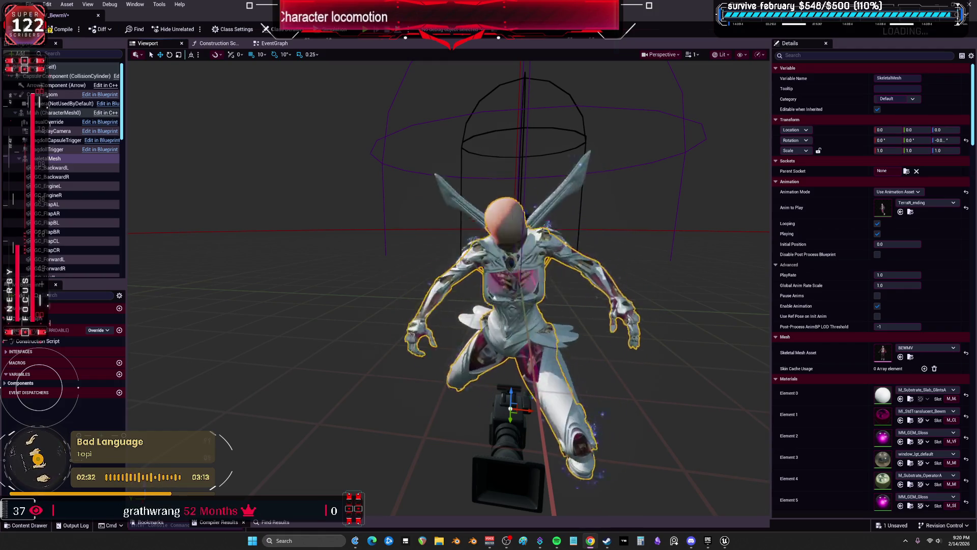
Step: Scroll through the Anim to Play list again and close it without changing the animation
click(932, 202)
scroll(941, 397, down, 5)
scroll(946, 401, up, 5)
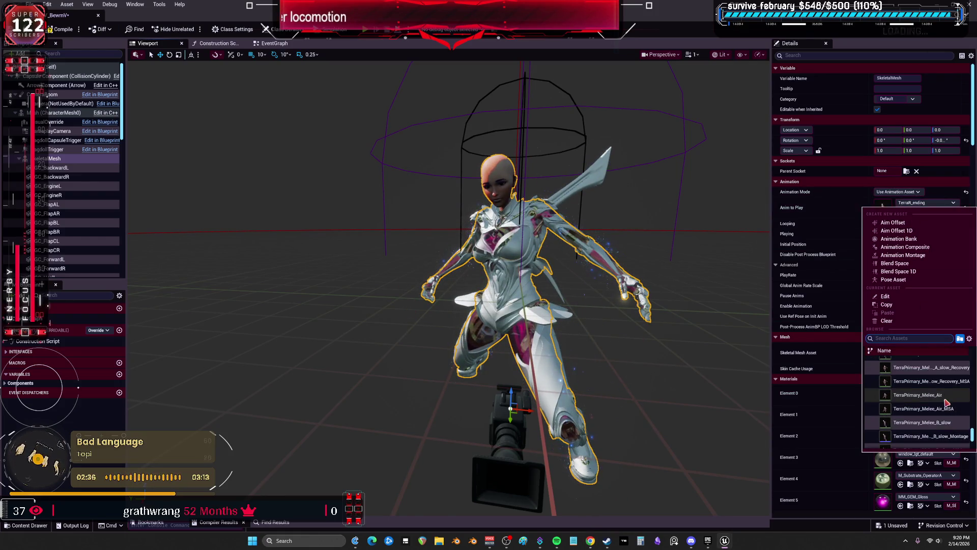
scroll(941, 397, up, 8)
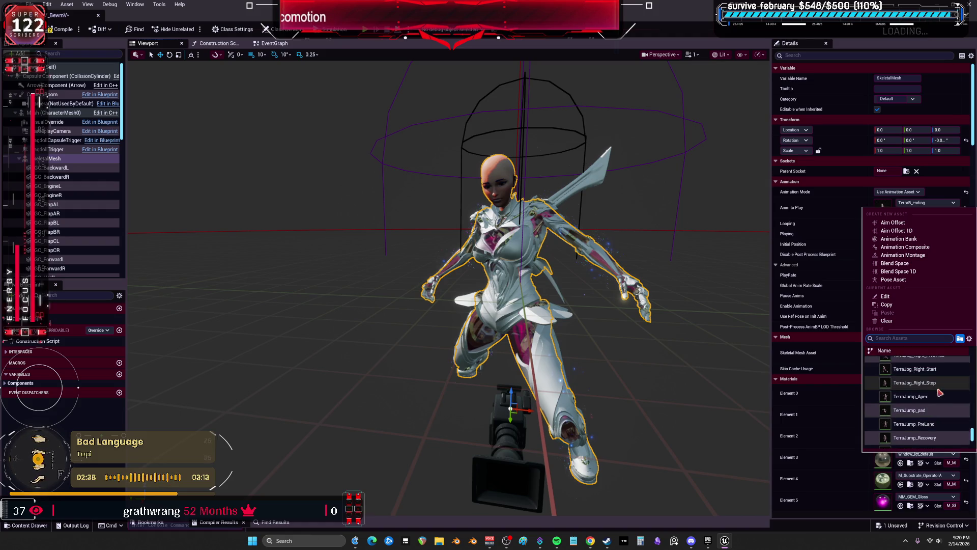
scroll(946, 402, up, 3)
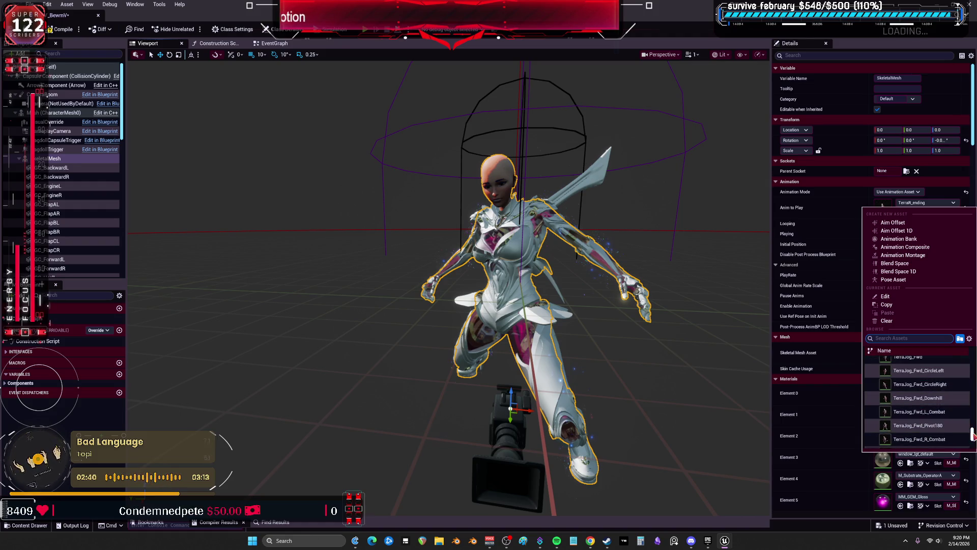
click(366, 128)
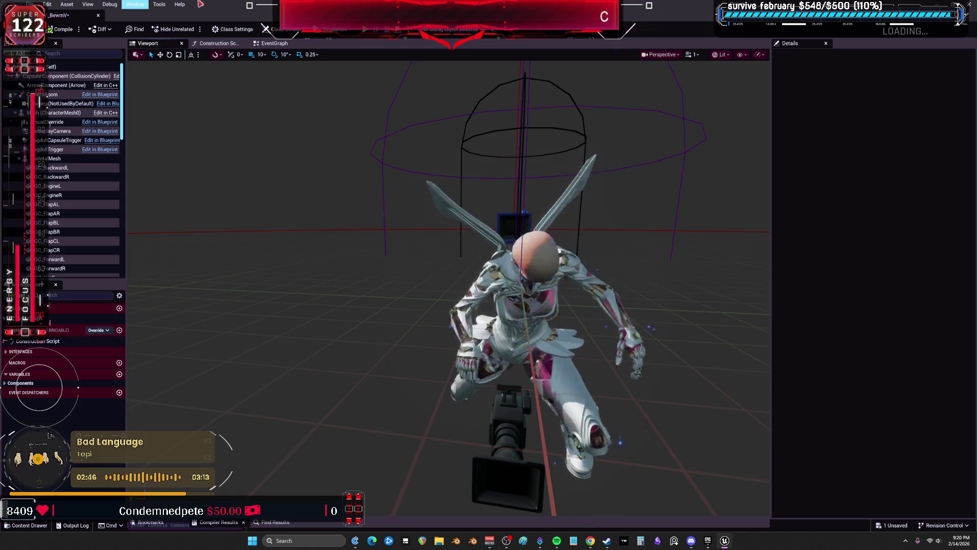
Step: In the level editor, browse the ParagonMuriel and ParagonCountess folders and open CountessTravelMode_Jump_Land
key(alt+Tab)
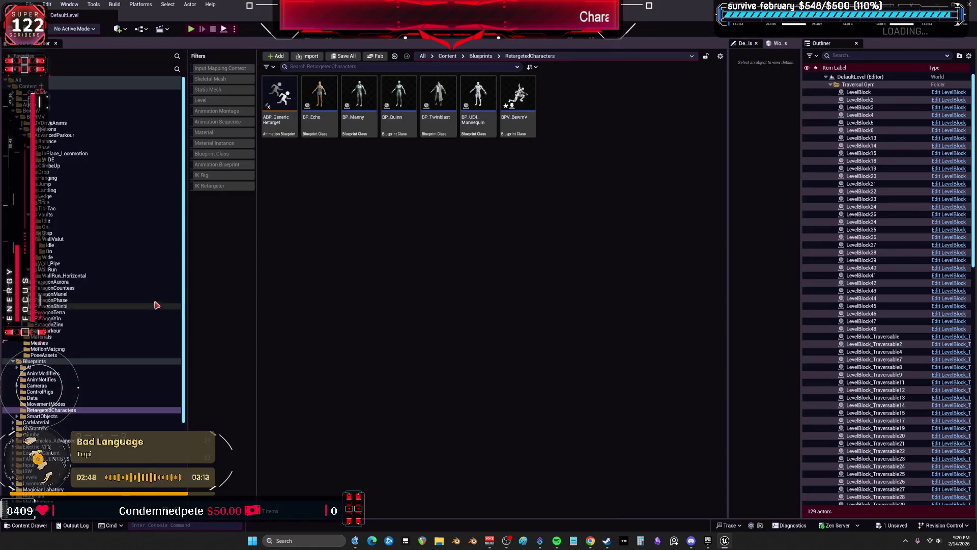
click(51, 295)
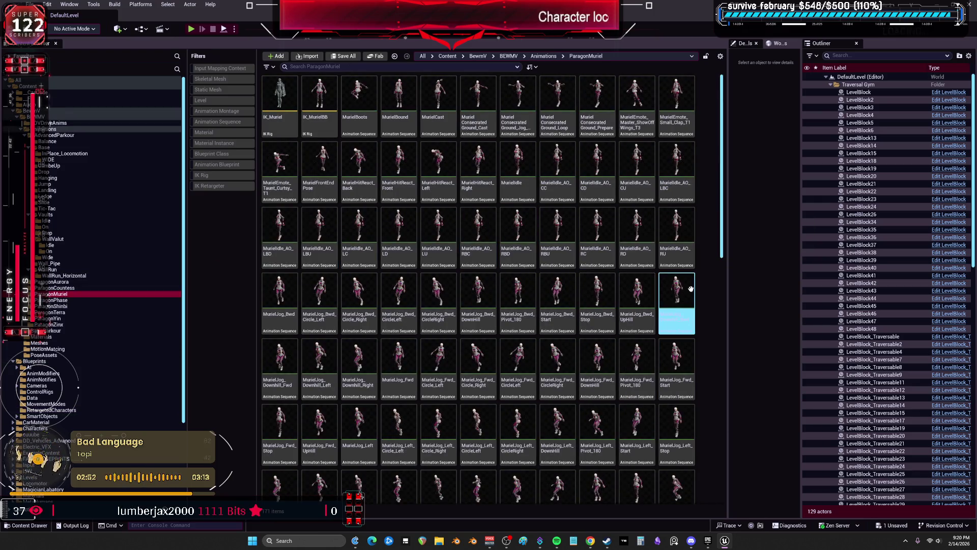
click(71, 288)
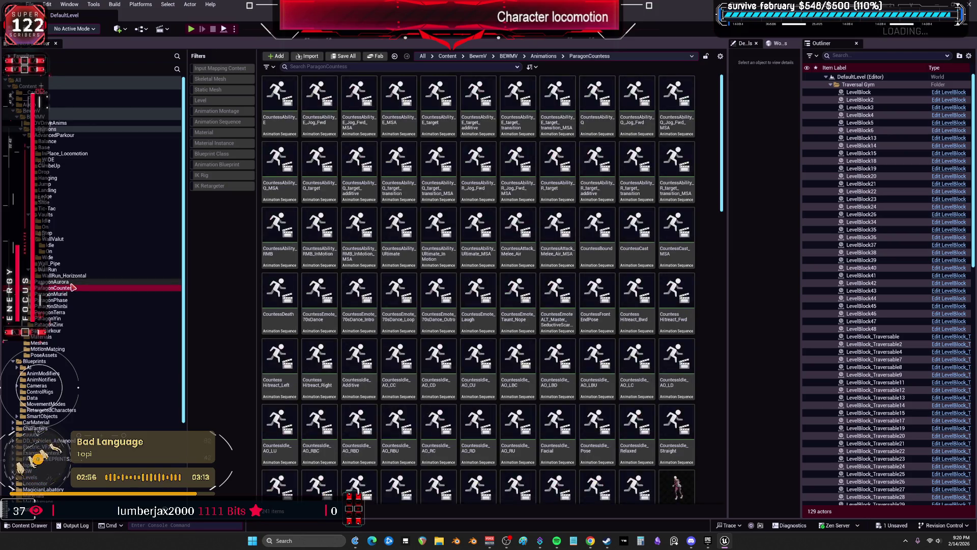
mouse_move(682, 299)
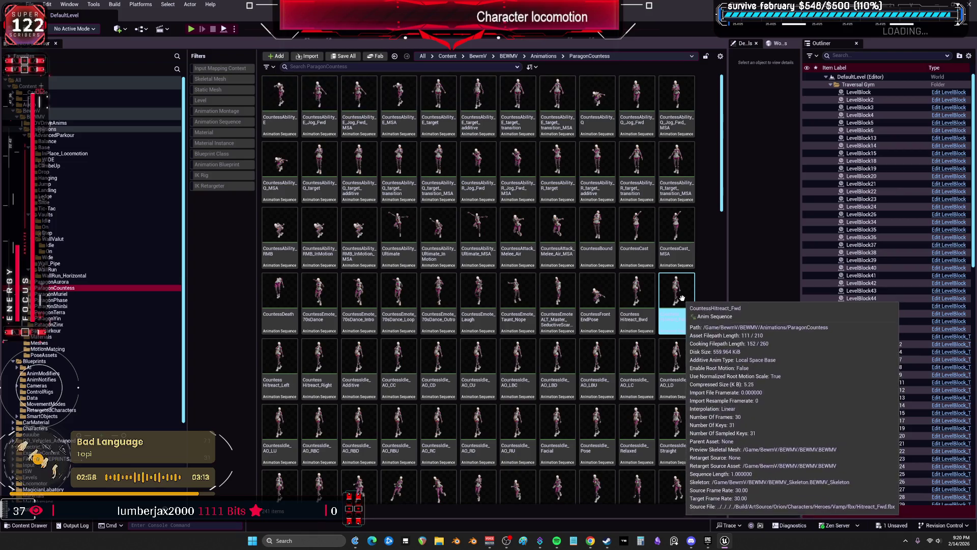
scroll(501, 335, down, 3)
scroll(499, 332, down, 10)
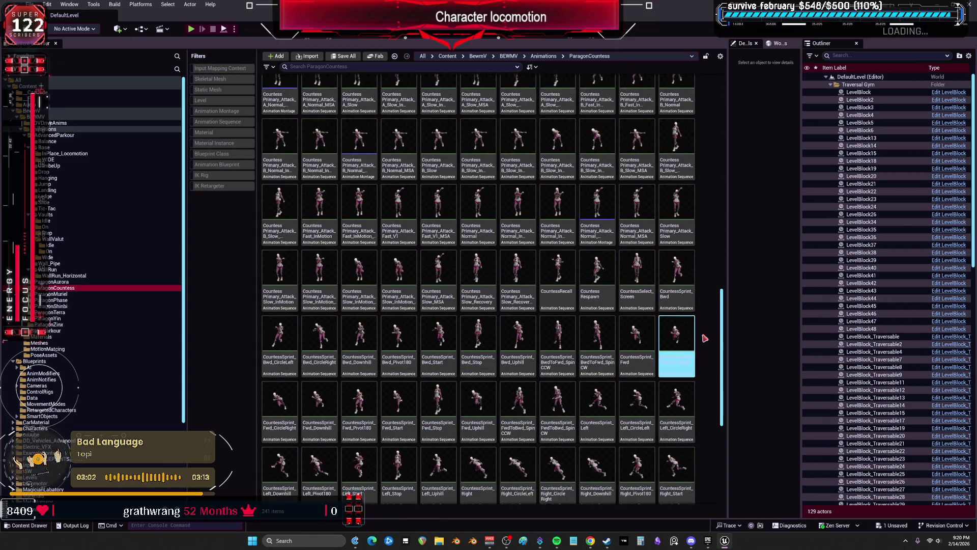
drag(722, 345, 739, 440)
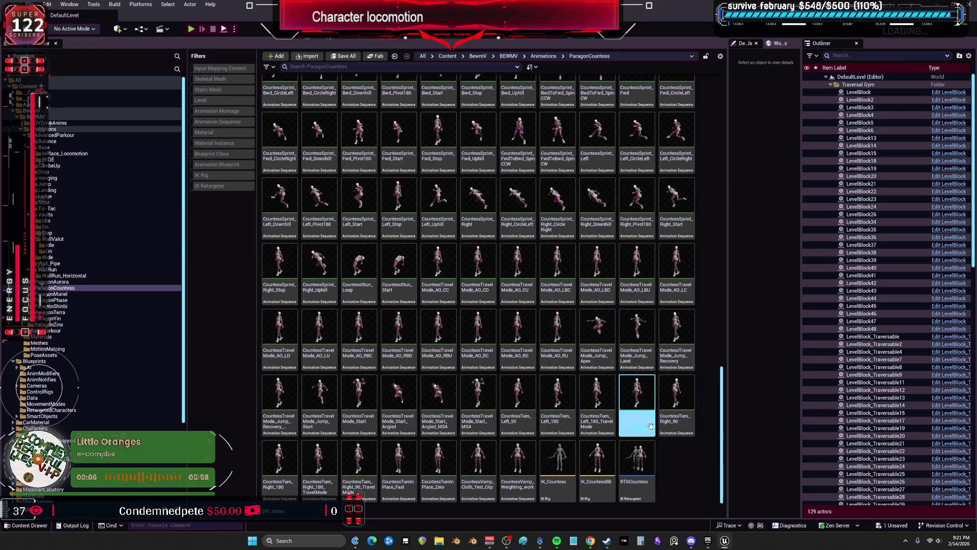
double_click(637, 345)
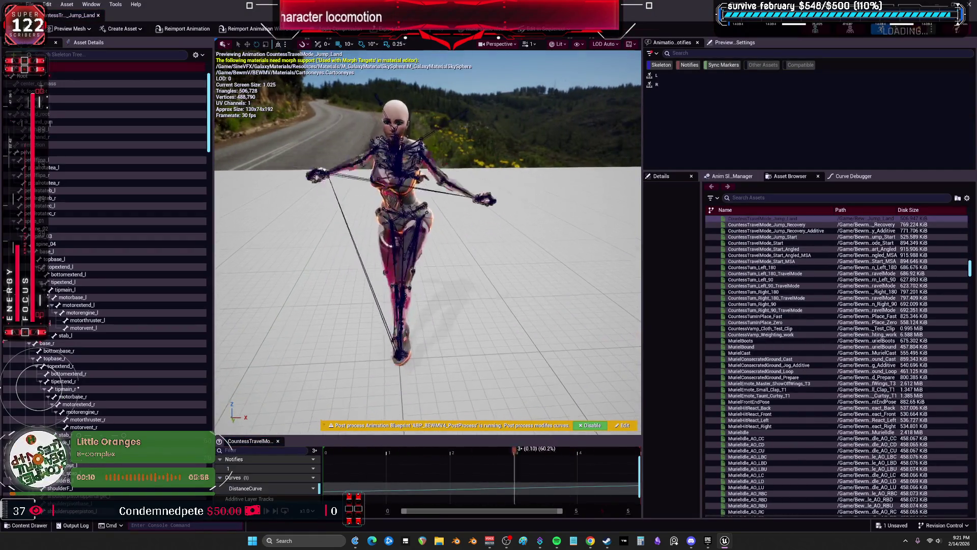
Step: Preview CountessTravelMode_Jump_Apex, Jump_Recovery and Start_MSA in the Asset Browser
scroll(823, 379, up, 8)
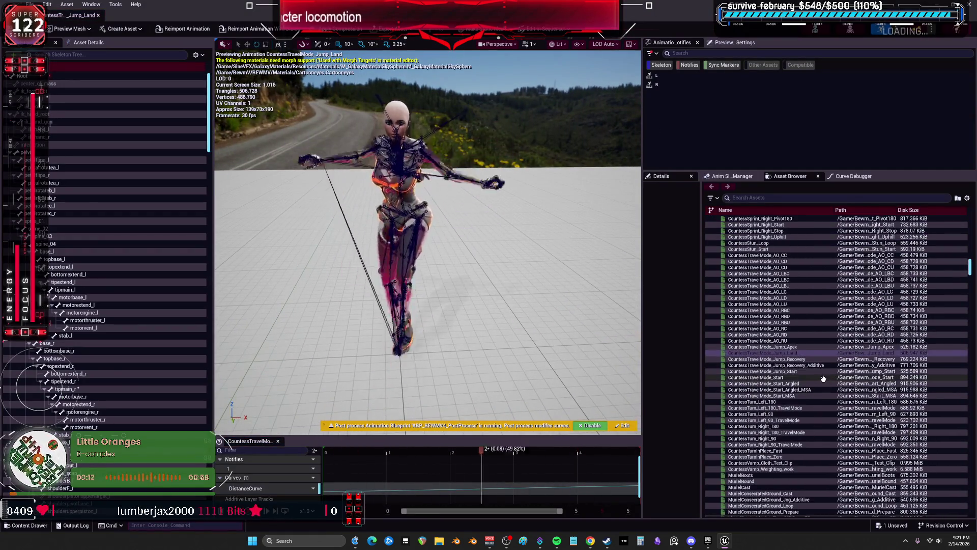
click(801, 347)
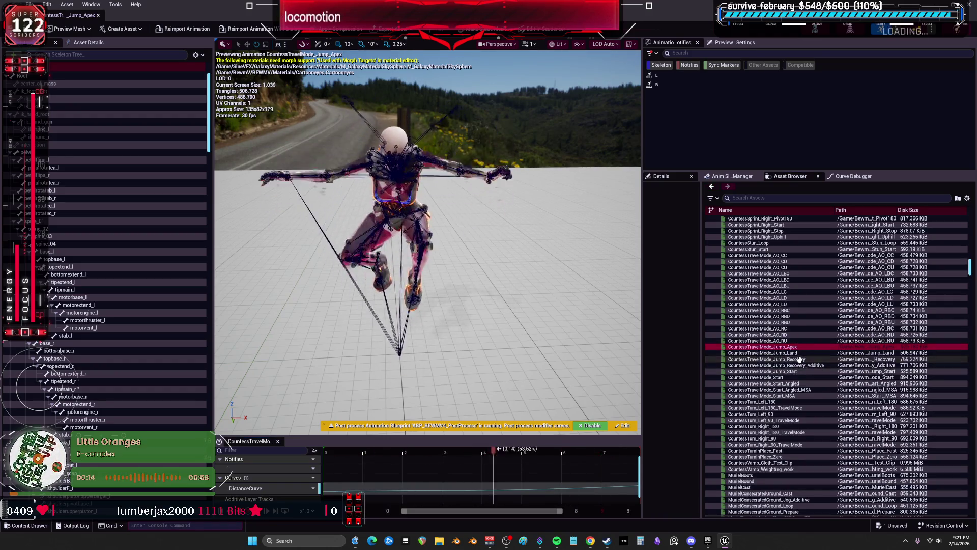
click(799, 359)
scroll(800, 360, down, 2)
click(800, 360)
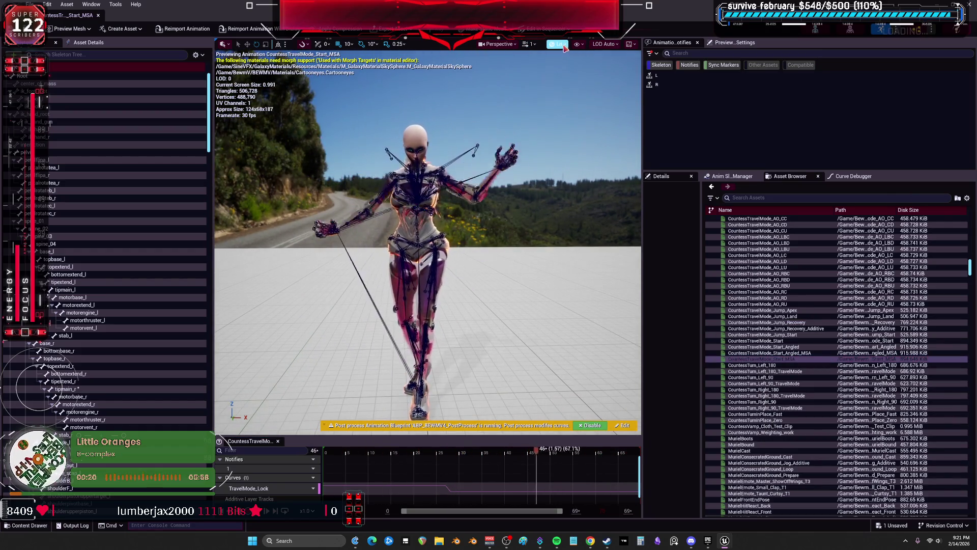
Step: Preview Muriel's curtsy taunt, MurielIdle_AO_CU, MurielJog_Bwd_Stop, then PhaseIdle_AO_LBD
scroll(761, 390, down, 5)
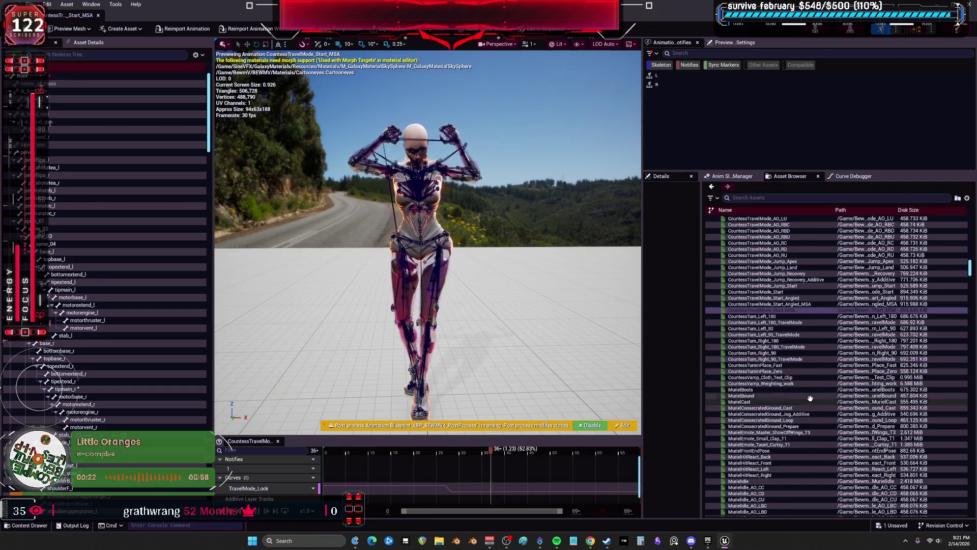
click(760, 395)
scroll(758, 402, down, 2)
click(753, 415)
scroll(764, 408, down, 8)
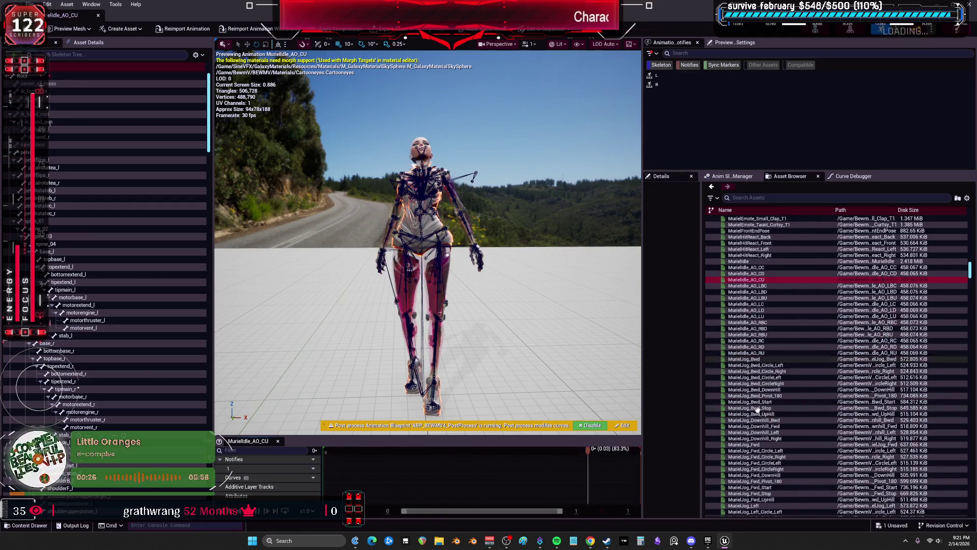
click(789, 401)
scroll(789, 401, down, 8)
scroll(789, 401, down, 15)
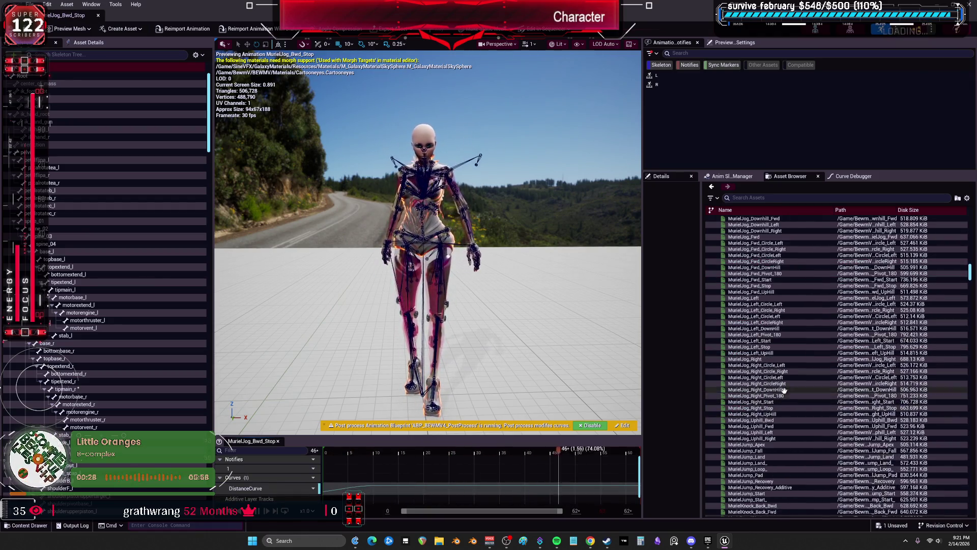
scroll(790, 383, down, 10)
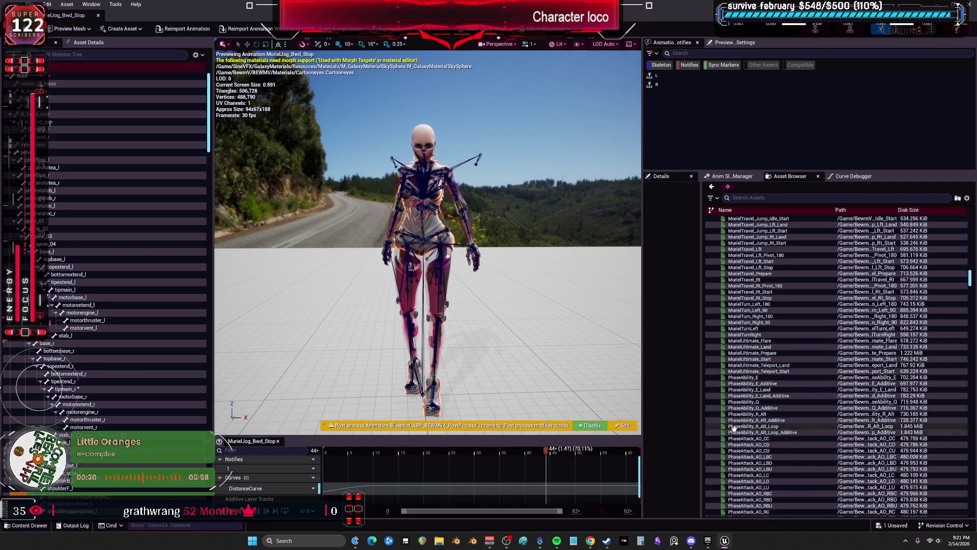
scroll(754, 331, down, 7)
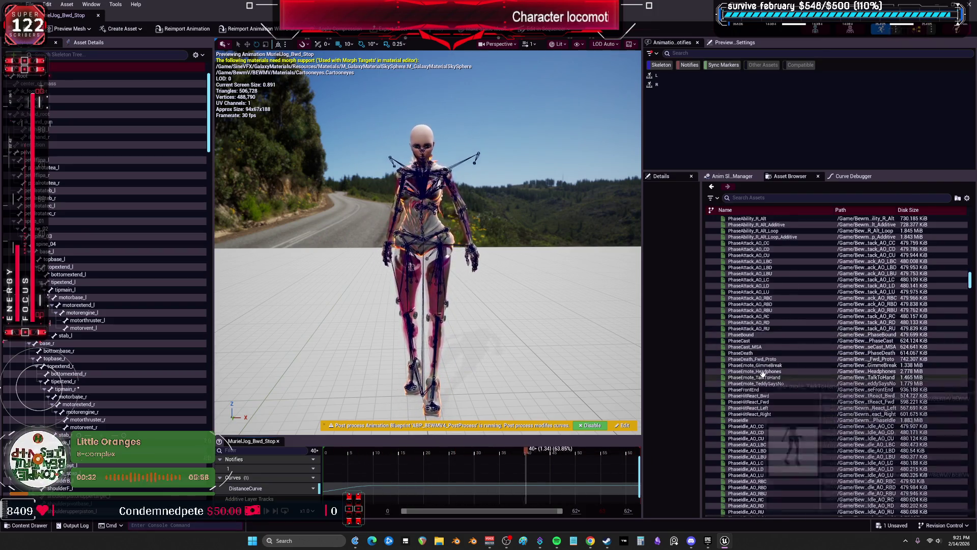
click(754, 364)
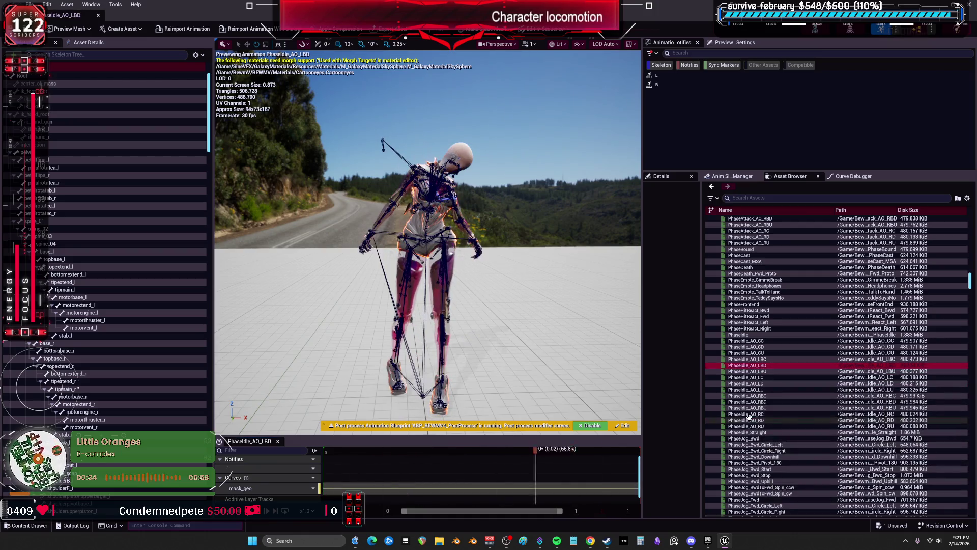
Step: Preview PhaseJog_Bwd, PhaseIdle_AO_RD, PhaseJog_Left/Right, PhaseLevelStart, PhaseJump_Land and PhaseJog_Right_Stop
click(751, 438)
click(746, 420)
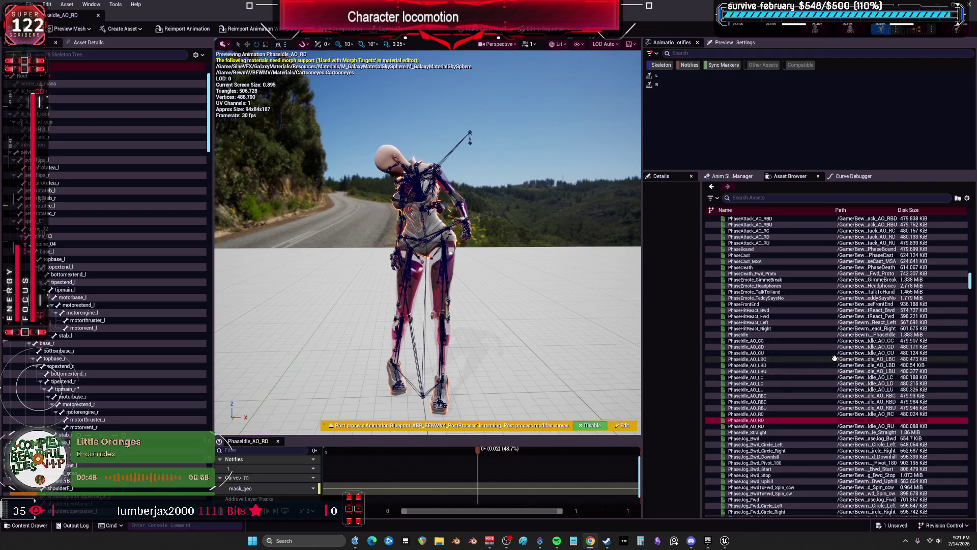
scroll(758, 452, down, 5)
click(758, 452)
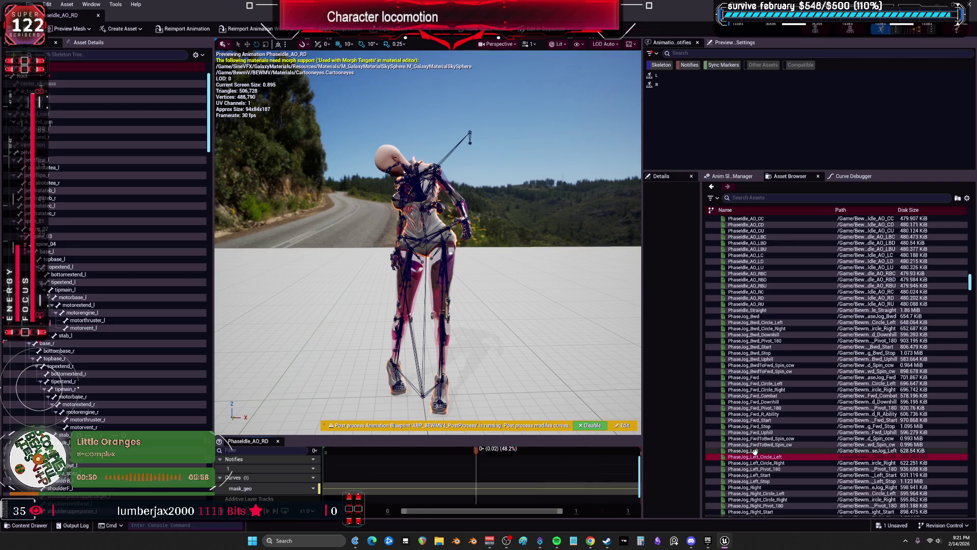
scroll(757, 468, down, 1)
click(758, 475)
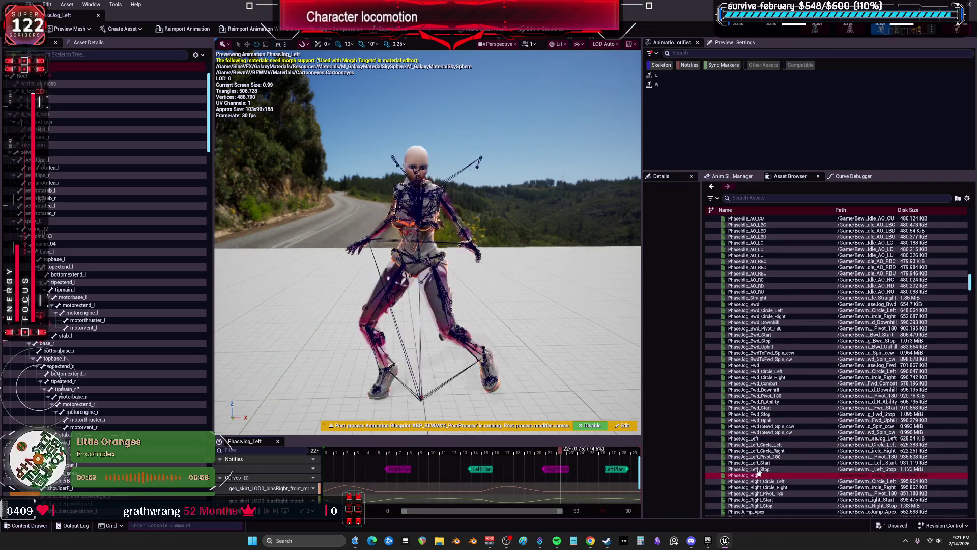
scroll(780, 451, down, 2)
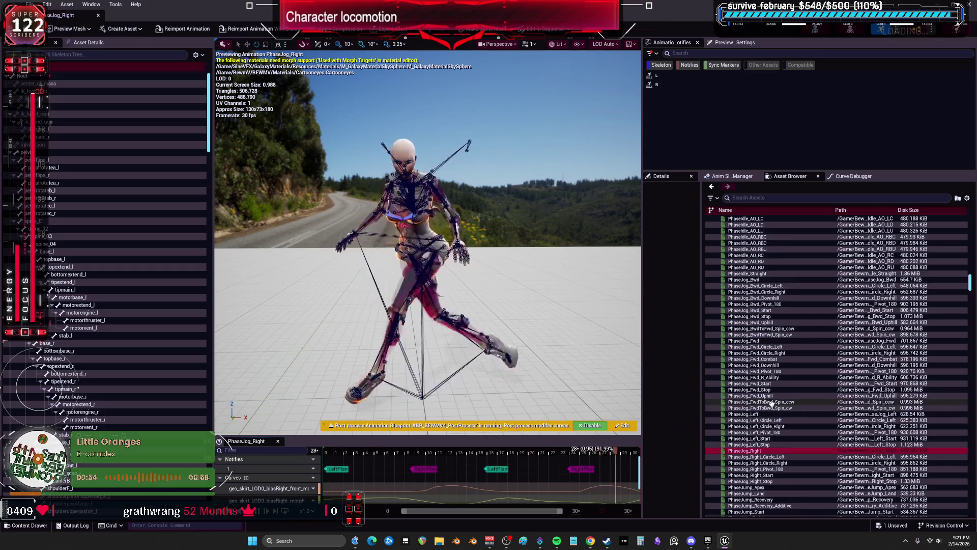
scroll(773, 438, down, 5)
click(766, 426)
click(766, 383)
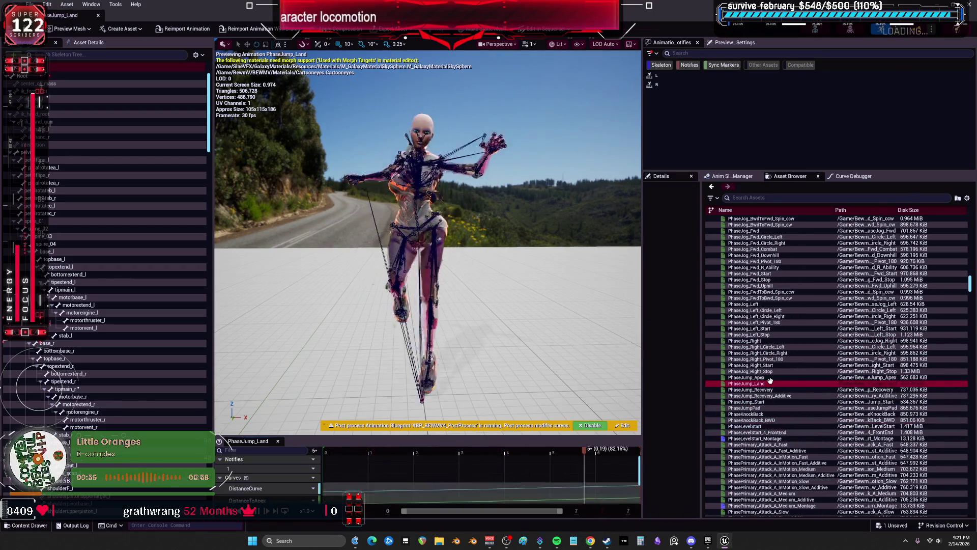
click(766, 371)
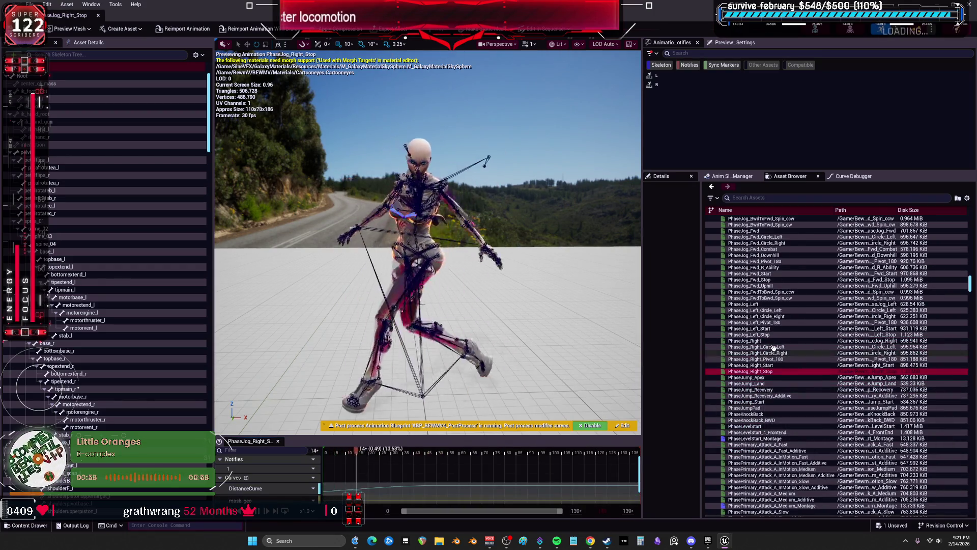
Step: Scroll further down and preview the PhaseStun_Loop animation
scroll(788, 392, down, 4)
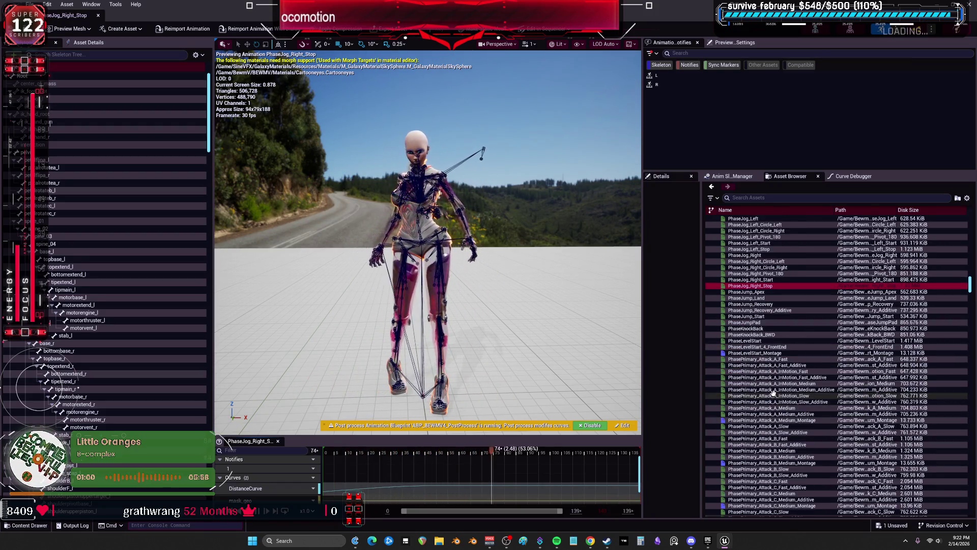
scroll(789, 391, down, 7)
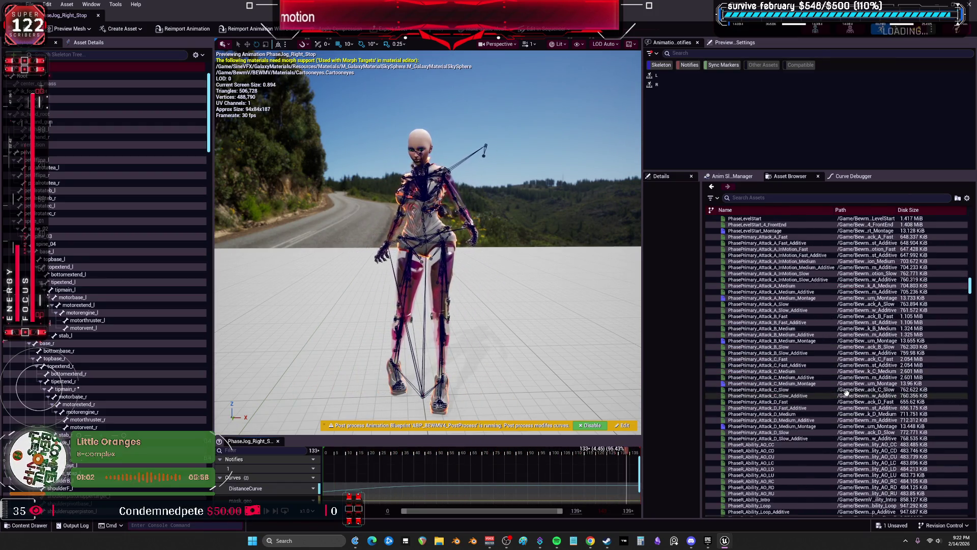
scroll(846, 392, down, 2)
click(758, 444)
scroll(761, 444, down, 3)
click(764, 444)
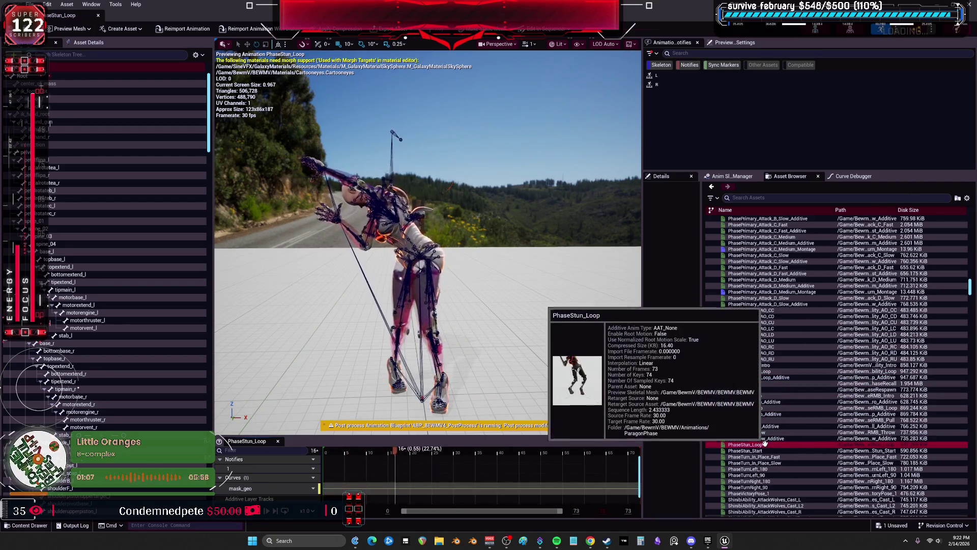
Step: Preview Shinbi's attack wolves, ShinibiAbility_Dash, E jog right and Q_Target_Left abilities
scroll(764, 444, down, 3)
scroll(768, 438, down, 2)
click(771, 437)
click(763, 450)
scroll(774, 448, down, 1)
click(780, 463)
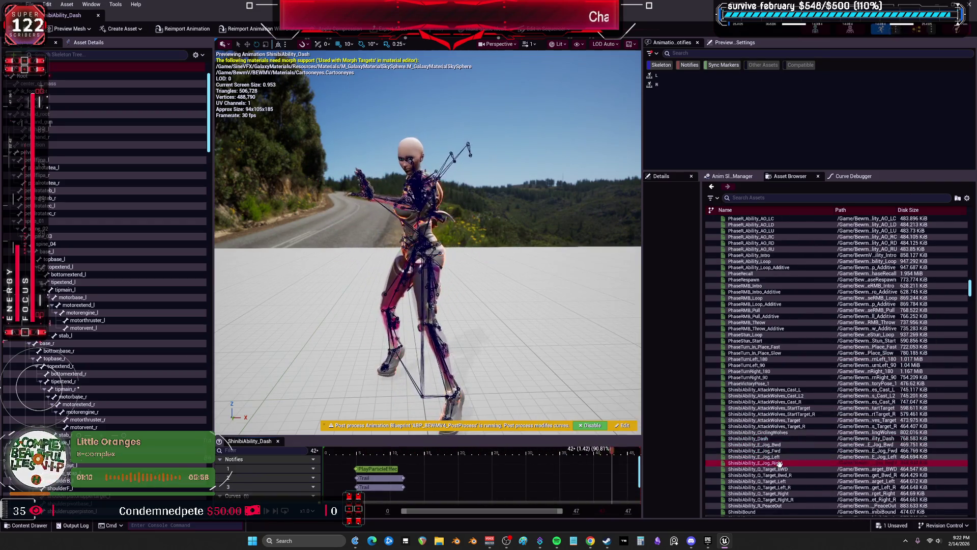
click(764, 481)
Step: Preview ShinibiIdle_AO_CU, ShinibiJog_Bwd_Start, BwdToFwd_SpinCCW, Jog_Fwd_Stop and Jog_Left
scroll(776, 479, down, 3)
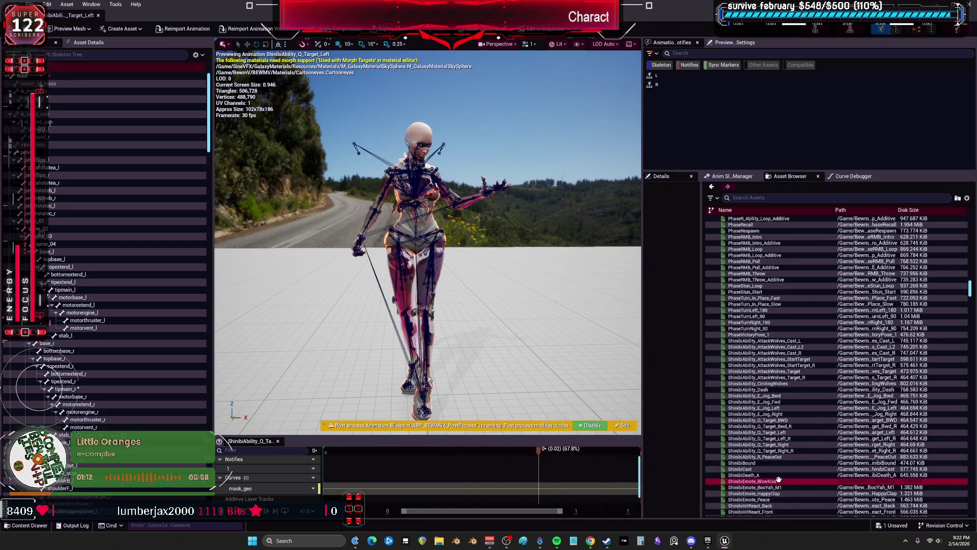
scroll(778, 479, down, 3)
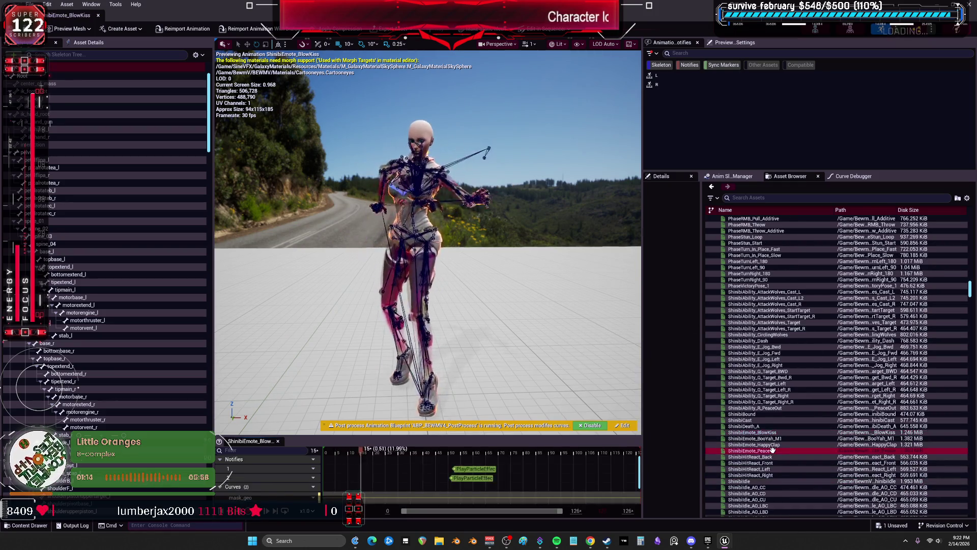
scroll(774, 434, down, 4)
click(773, 438)
scroll(772, 448, down, 8)
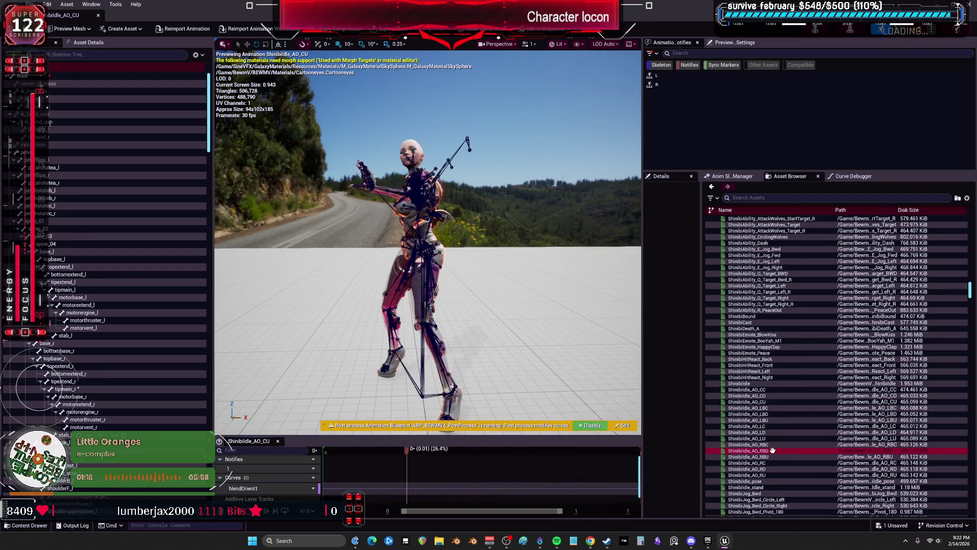
click(771, 438)
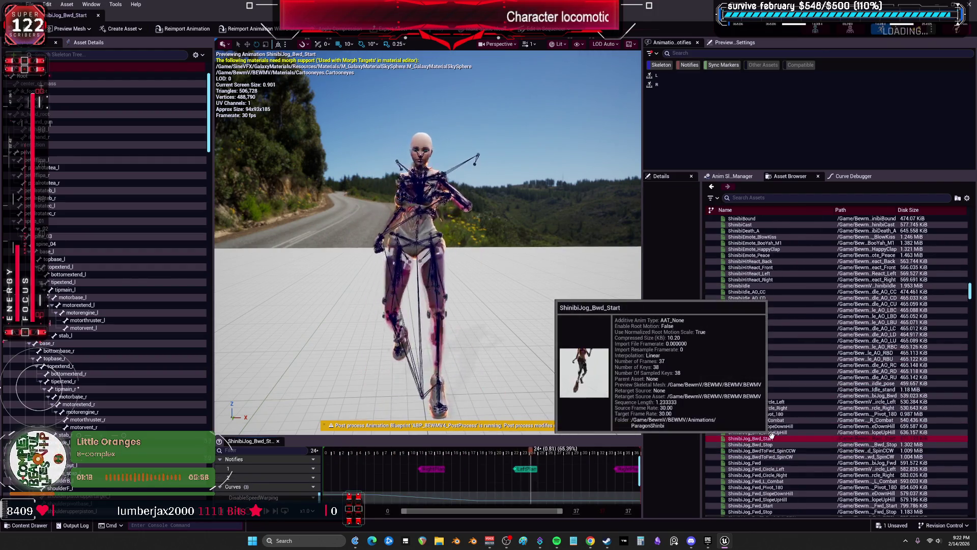
click(776, 450)
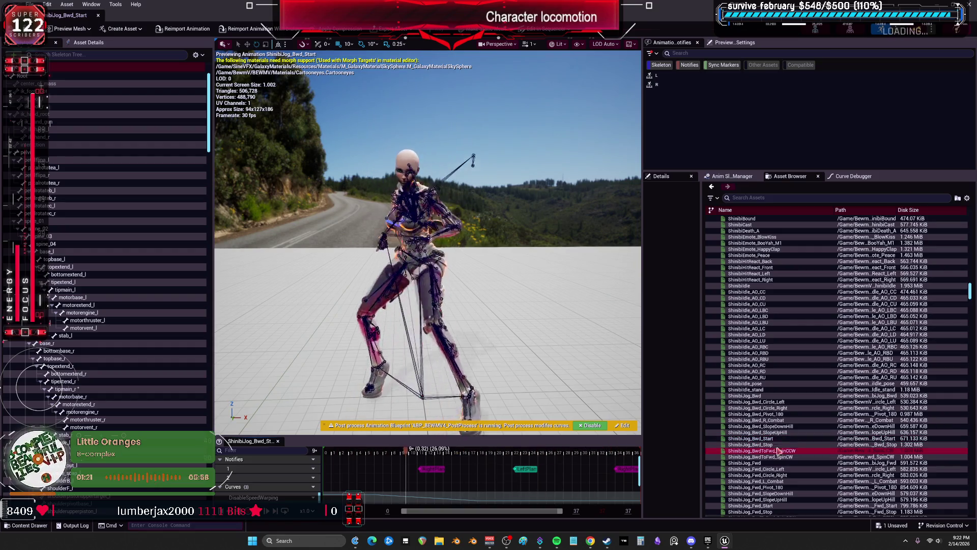
scroll(777, 450, down, 4)
click(767, 450)
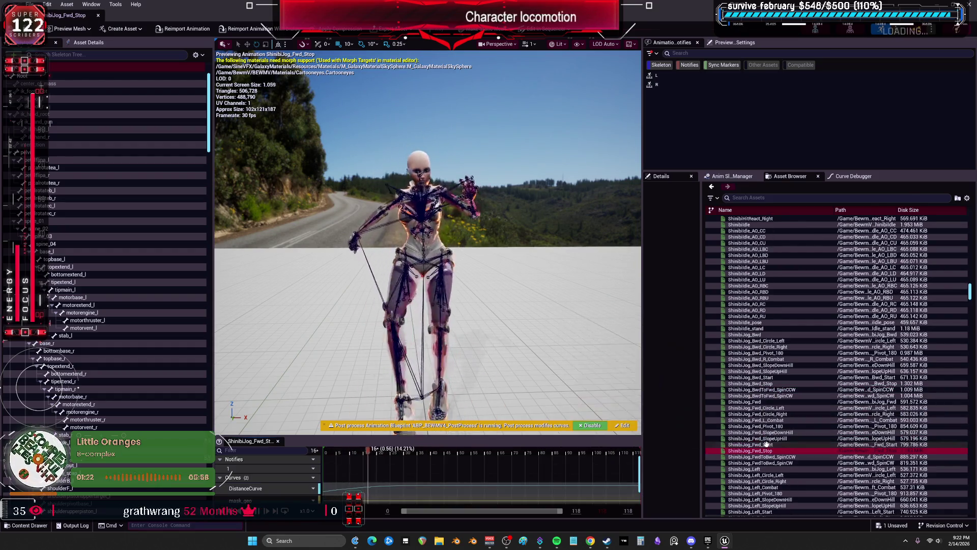
click(770, 468)
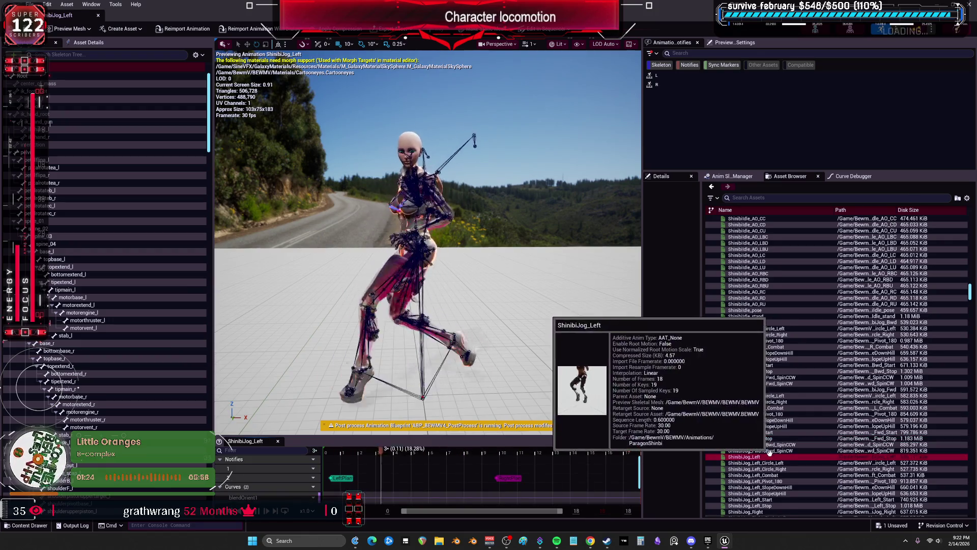
Step: Preview ShinibiJog_Left_Start, then leave the animation editor
scroll(776, 466, down, 2)
scroll(775, 458, down, 11)
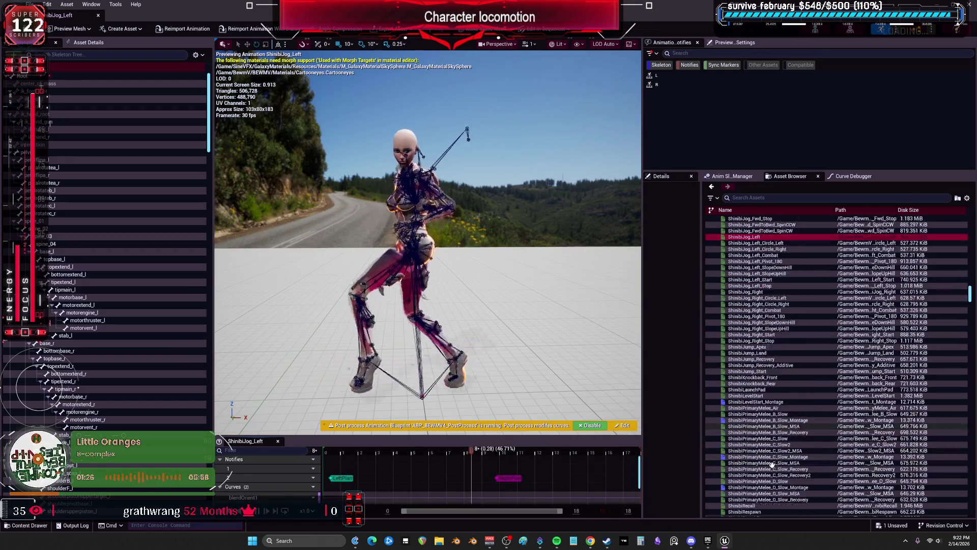
scroll(773, 429, down, 8)
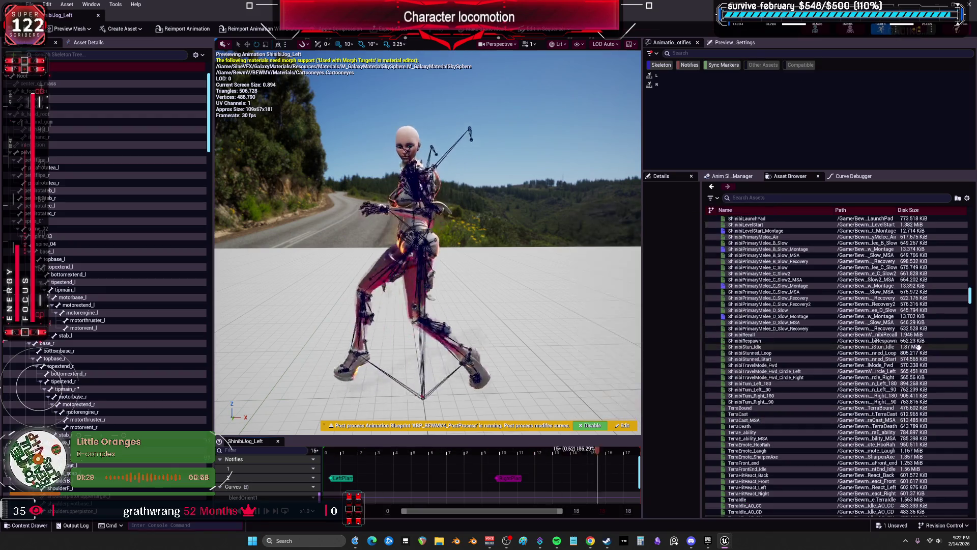
scroll(789, 387, up, 11)
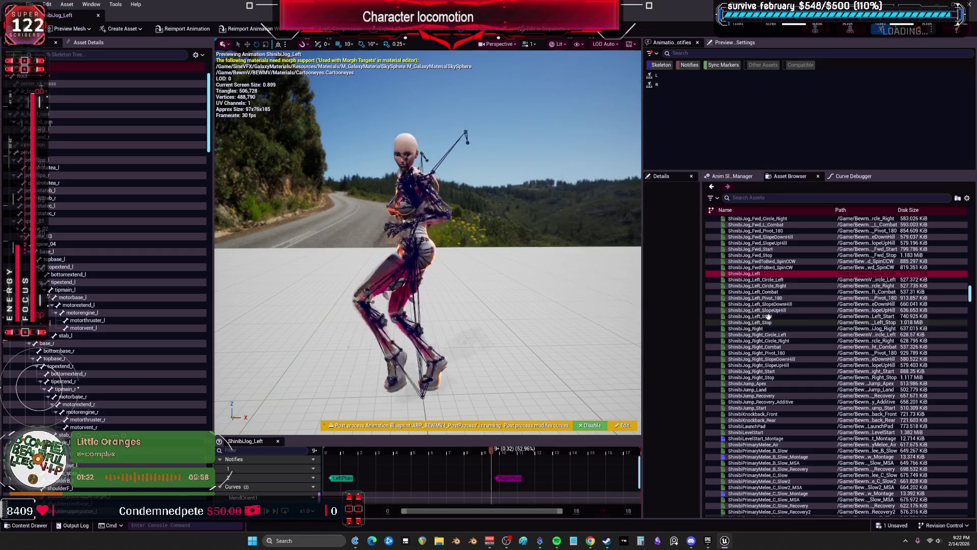
click(768, 316)
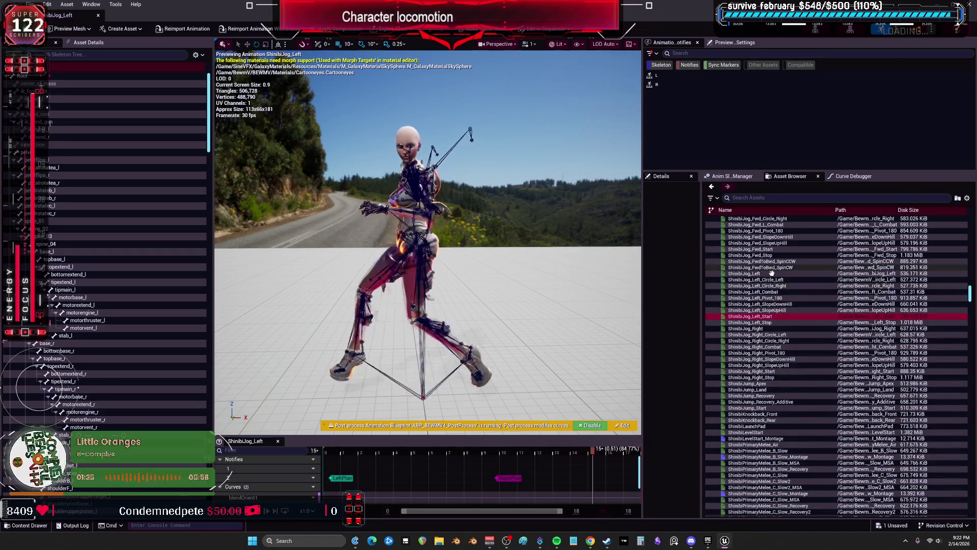
scroll(776, 298, up, 5)
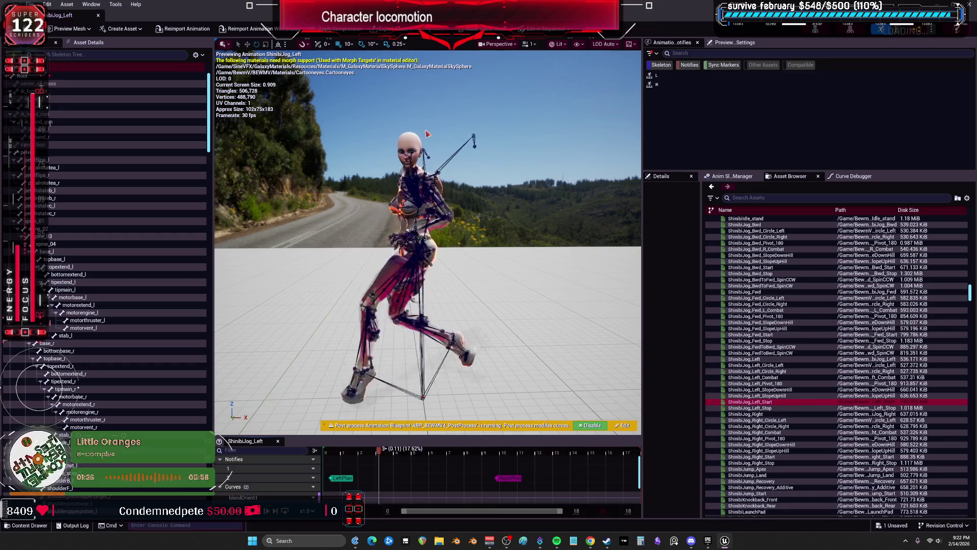
key(alt+Tab)
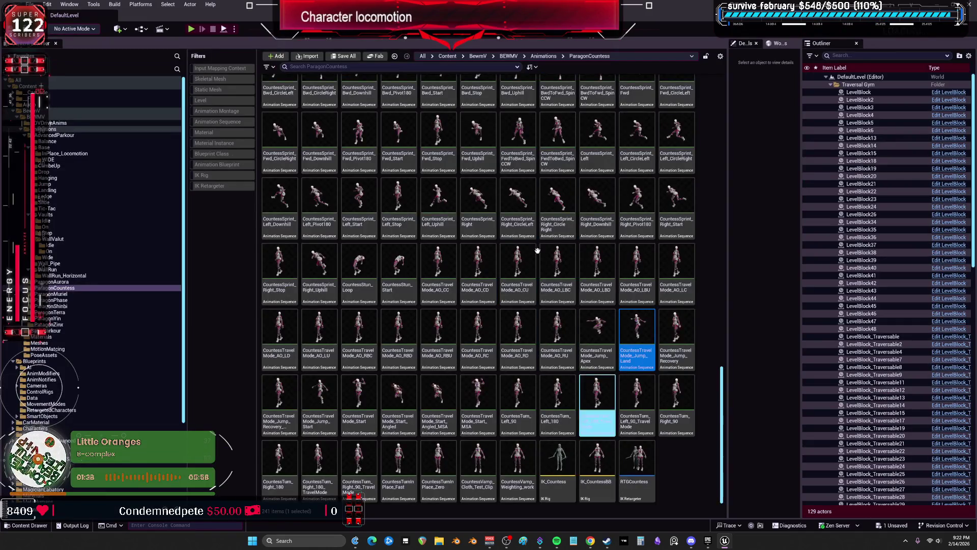
Step: Launch AnimationIKRetargets from the launcher's My Projects, then select CountessTravelMode_AO_LU in the editor
mouse_move(727, 542)
click(725, 496)
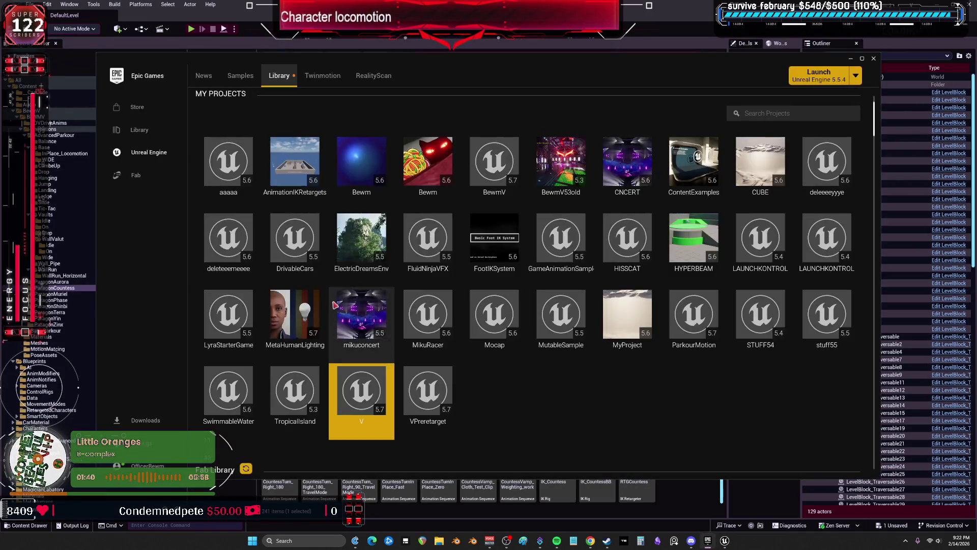
double_click(292, 161)
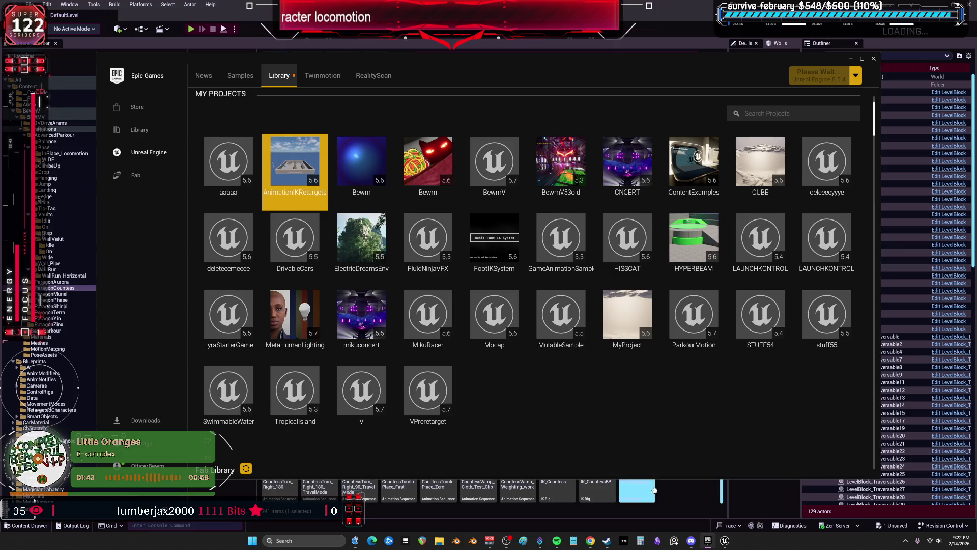
click(684, 490)
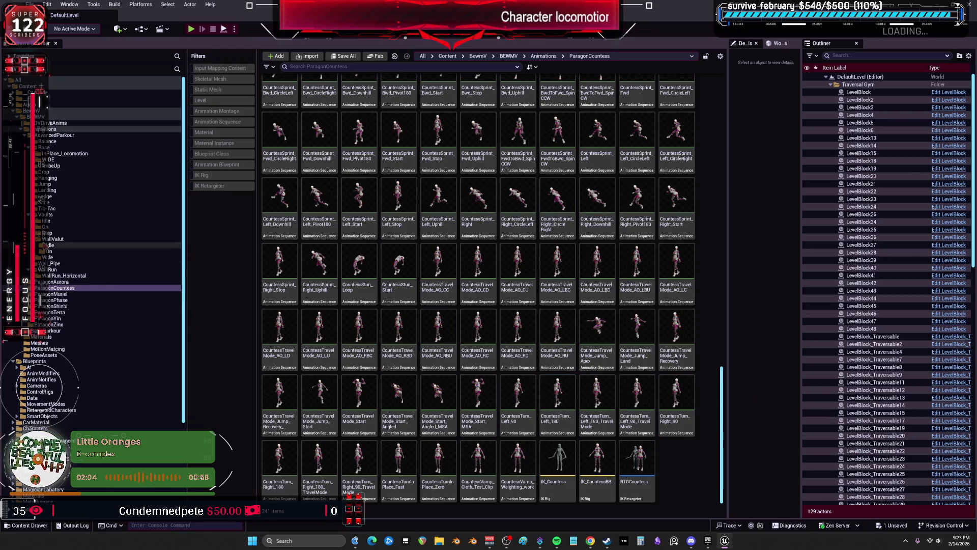
click(319, 333)
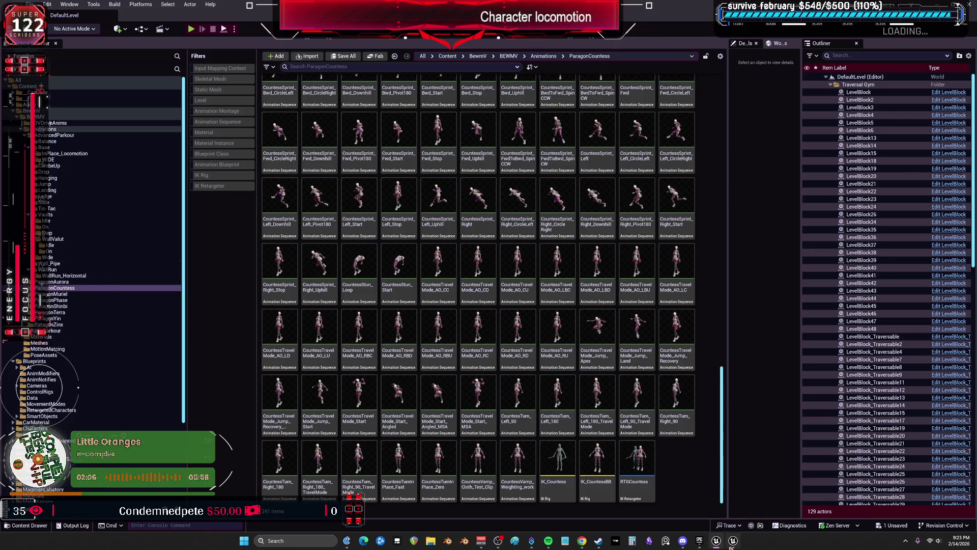
Step: In the new project's editor, filter the ParagonYin folder to levels and select AnimationTestMap
click(716, 540)
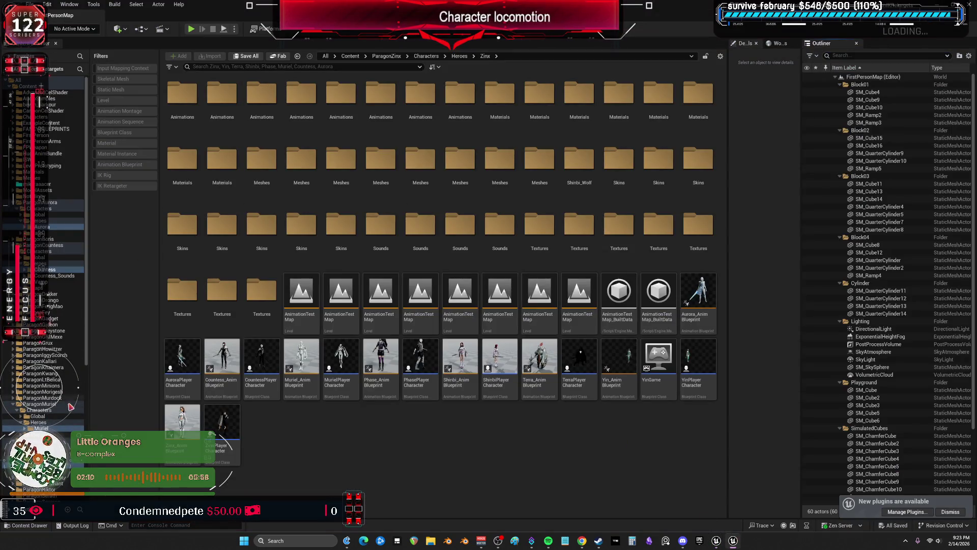
scroll(71, 399, down, 10)
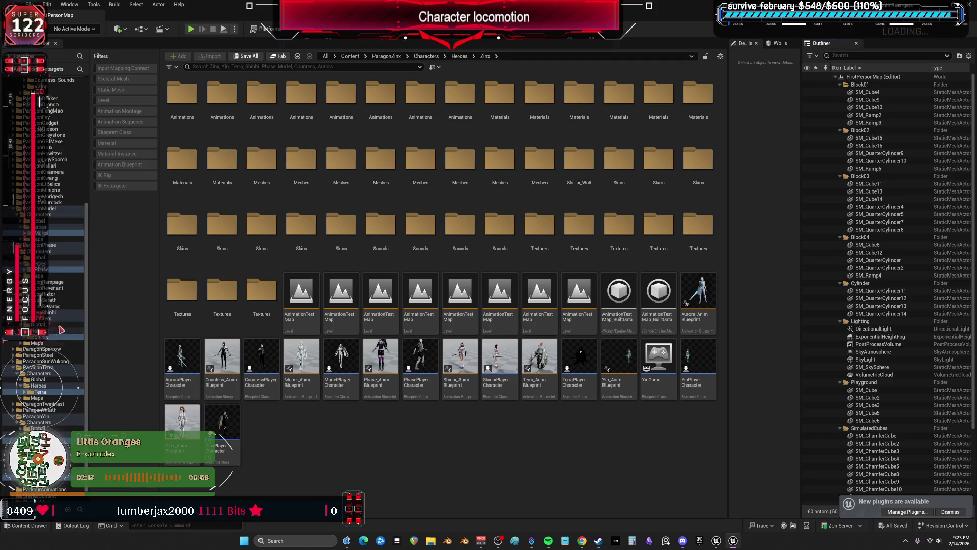
scroll(71, 408, down, 1)
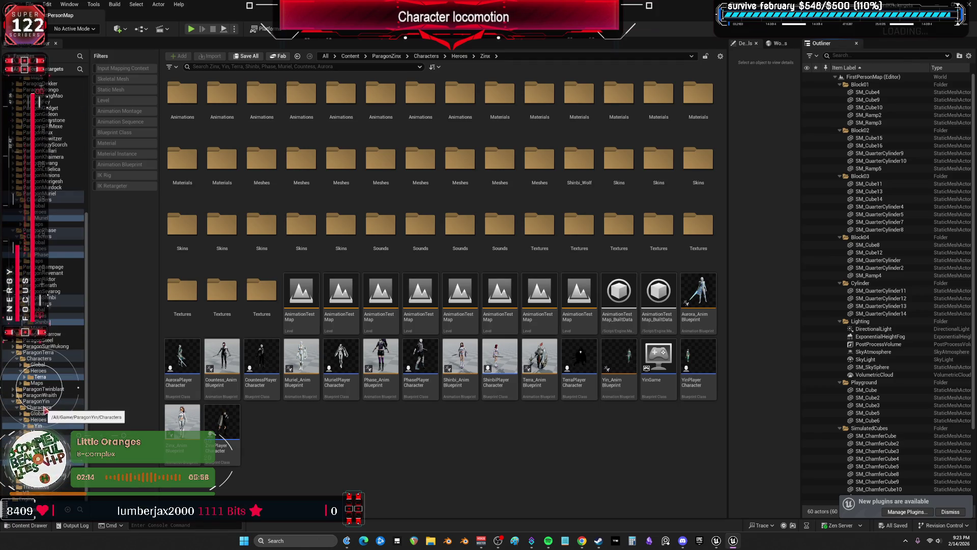
click(48, 402)
click(103, 100)
click(198, 127)
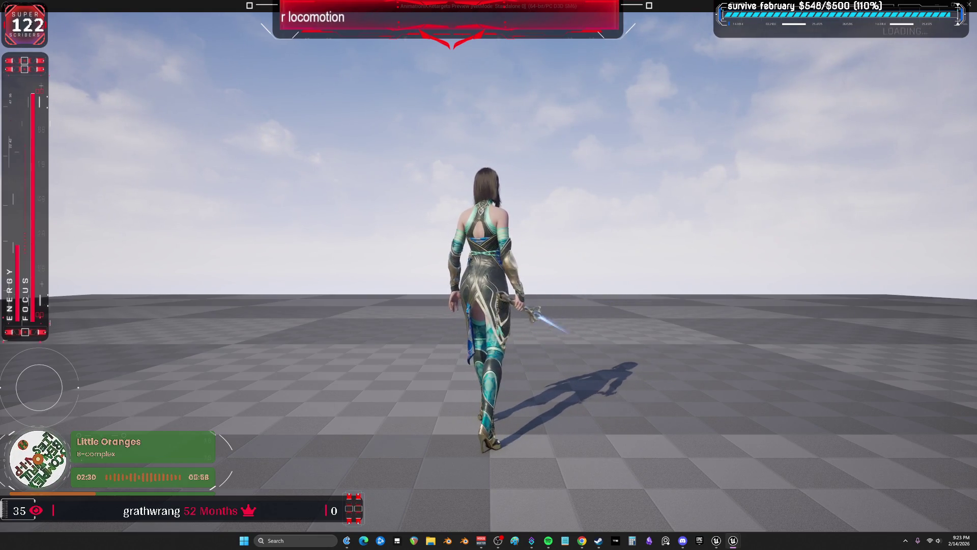
Step: Play the Yin showcase level briefly, stop it, and reopen AnimationTestMap
key(Escape)
click(226, 101)
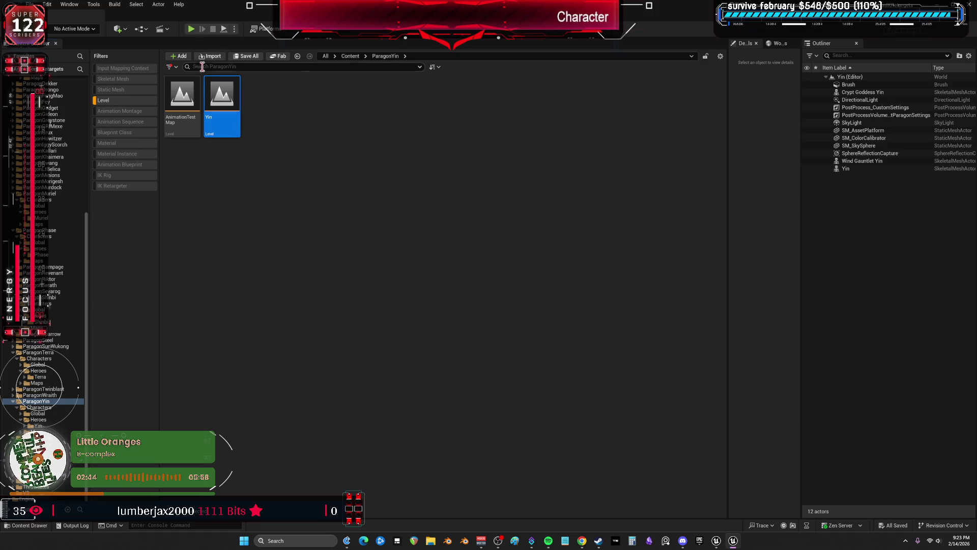
click(193, 29)
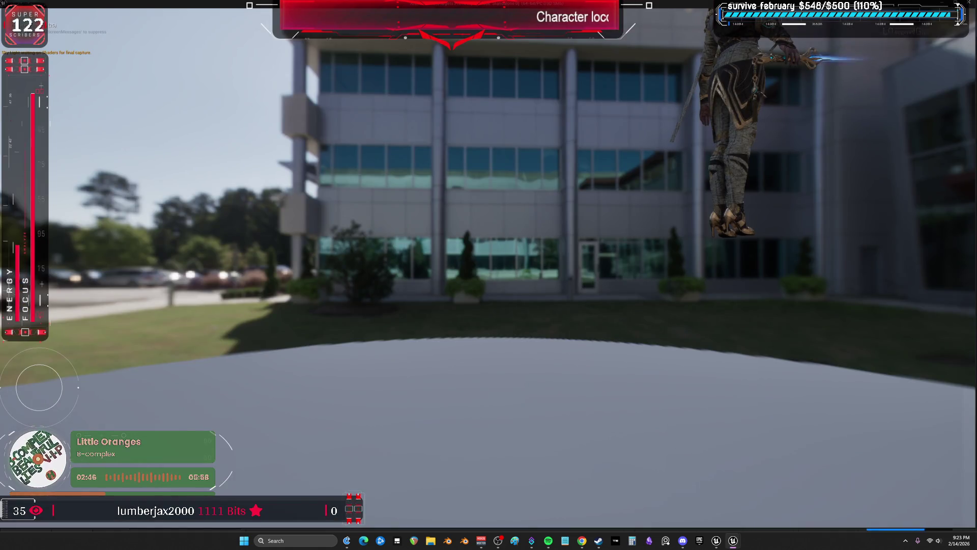
key(Escape)
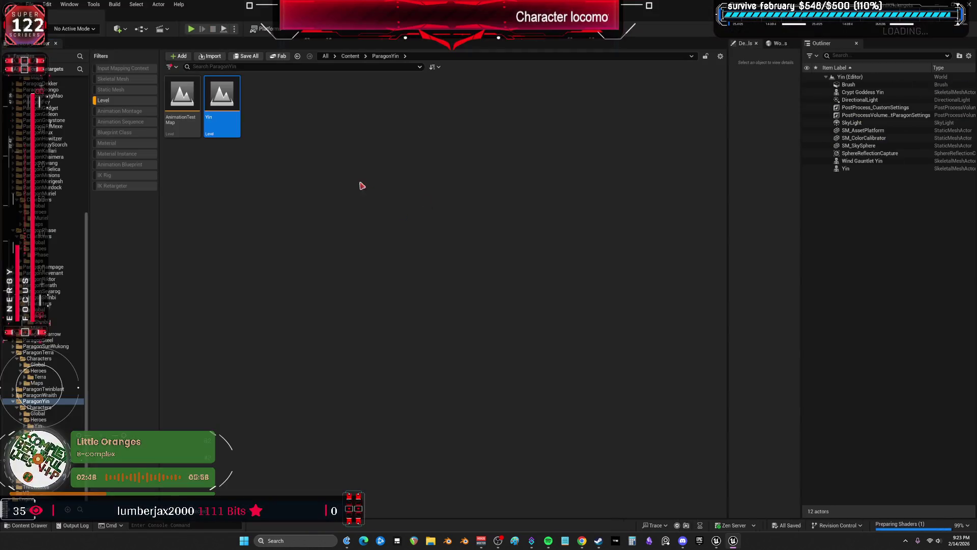
double_click(182, 104)
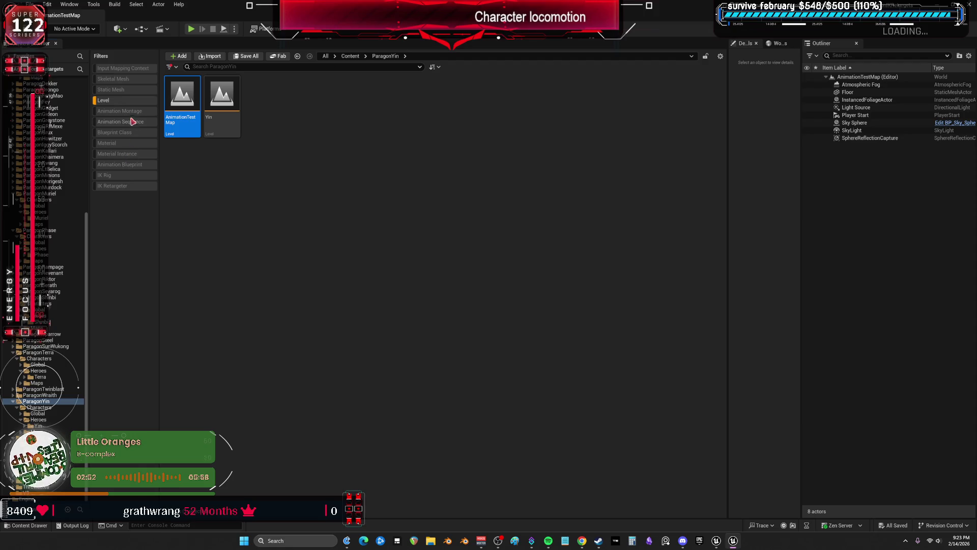
Step: Browse the folder with Blueprint, IK Rig and Level filters, then select AnimationTestMap
click(121, 105)
click(134, 133)
click(222, 136)
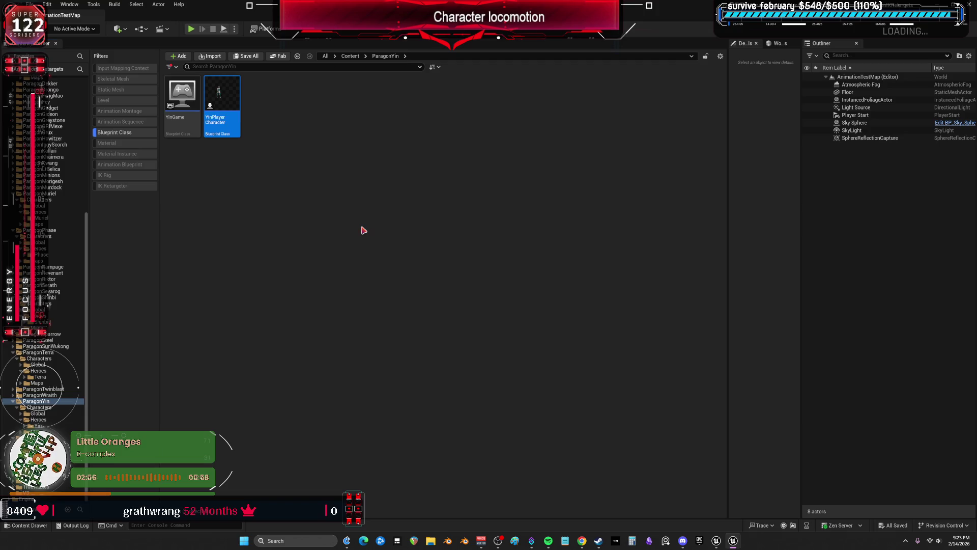
click(357, 225)
click(143, 29)
click(145, 30)
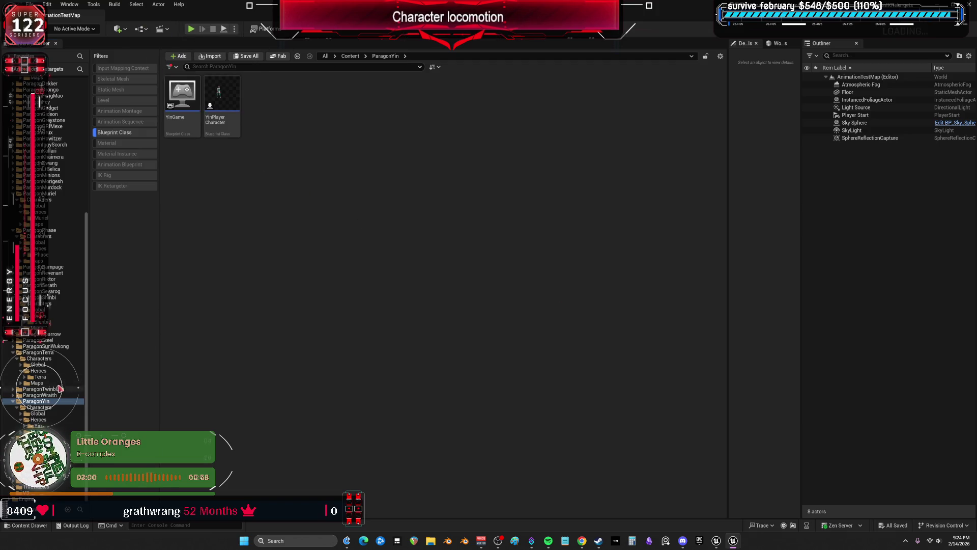
click(122, 132)
click(116, 175)
click(120, 101)
click(120, 175)
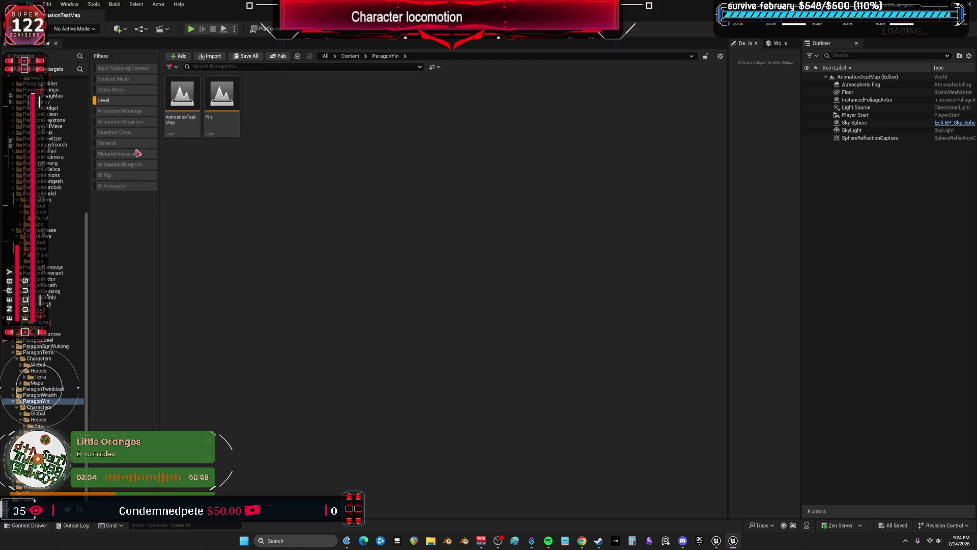
click(170, 123)
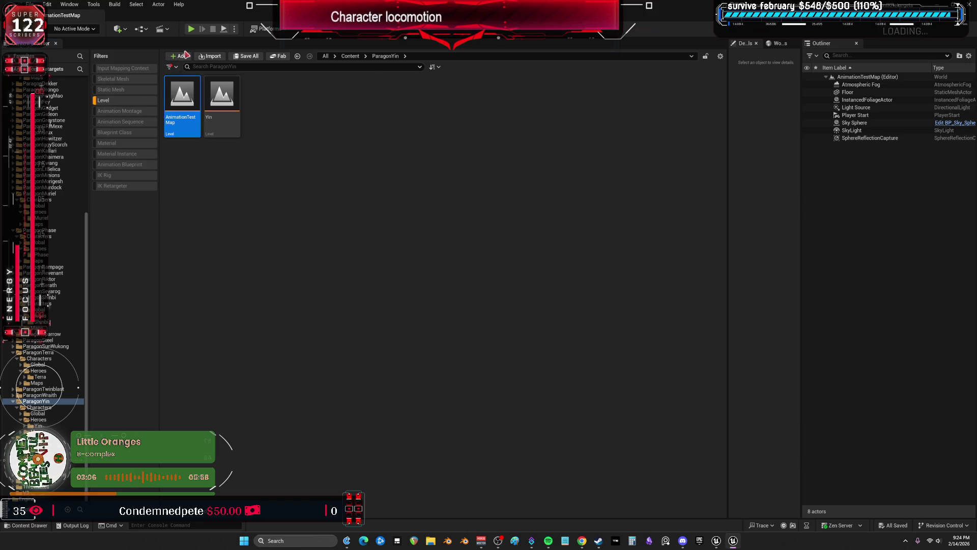
Step: Set YinPlayerCharacter as the pawn class of the YinGame game mode
click(141, 28)
mouse_move(203, 118)
mouse_move(335, 156)
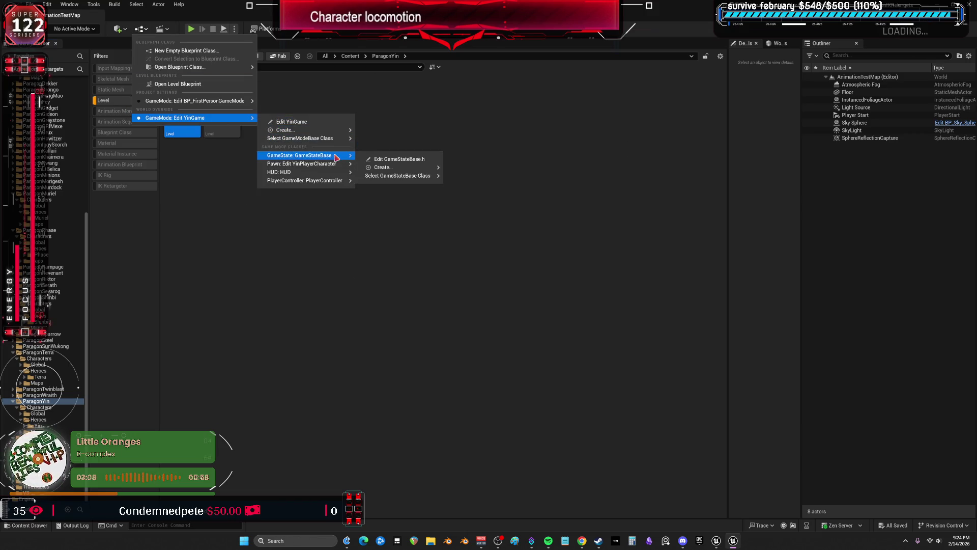
mouse_move(399, 176)
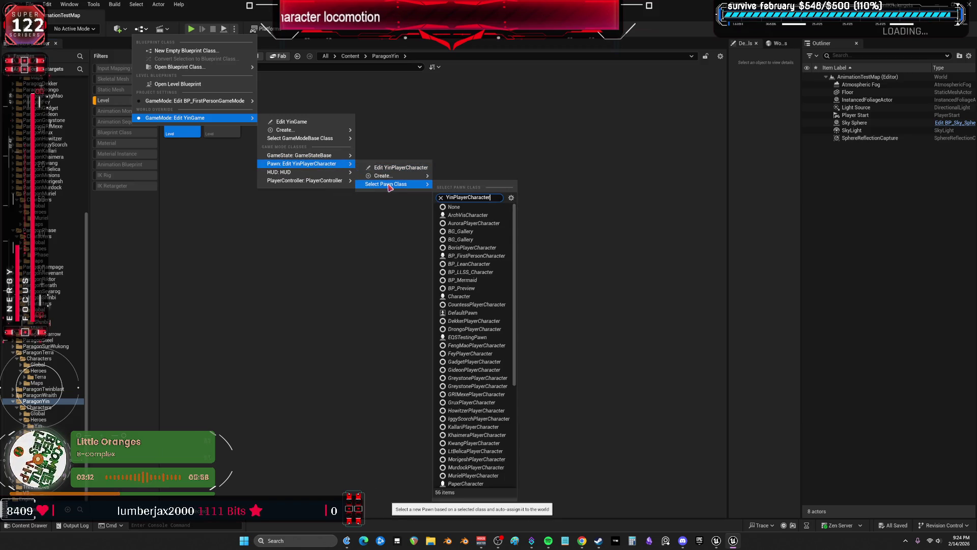
click(478, 219)
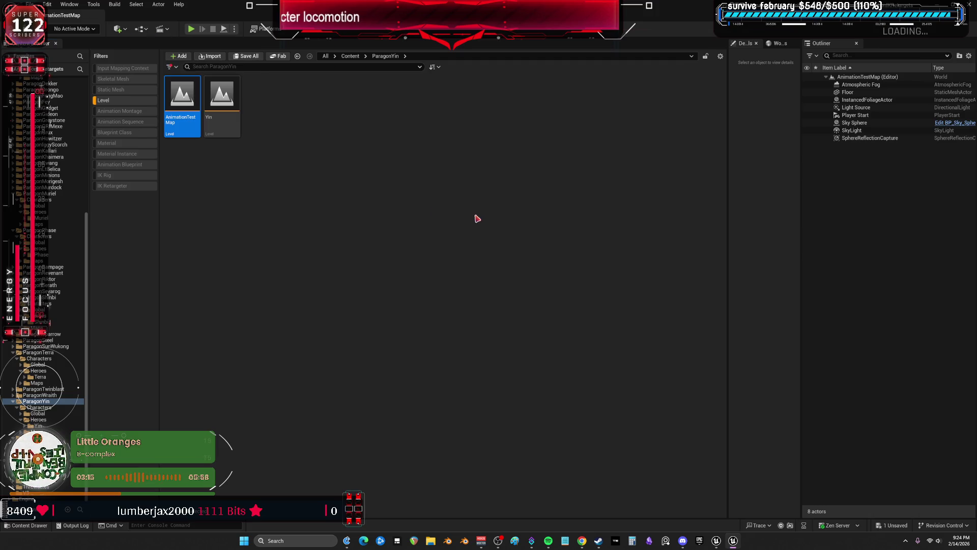
click(69, 5)
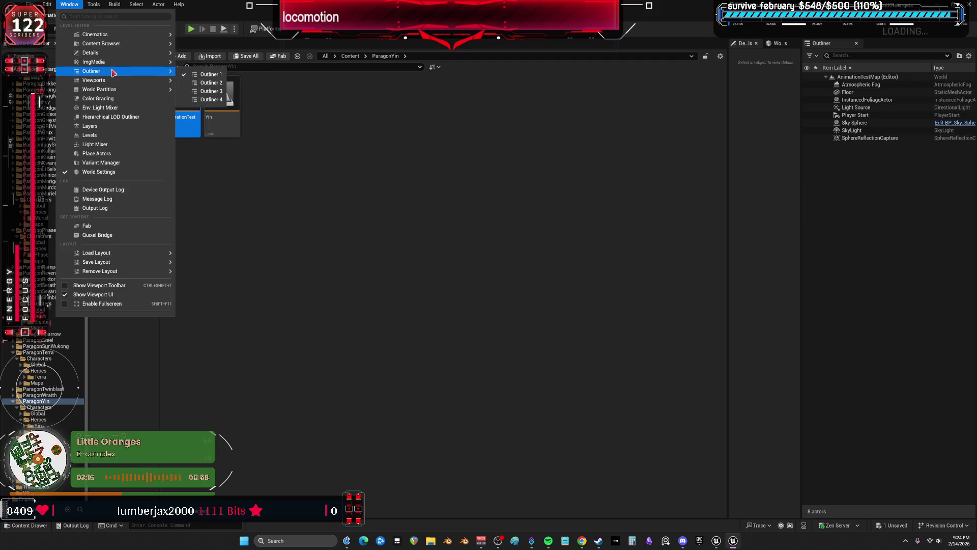
Step: Open Viewport 1 and delete the Player Start from AnimationTestMap
click(200, 82)
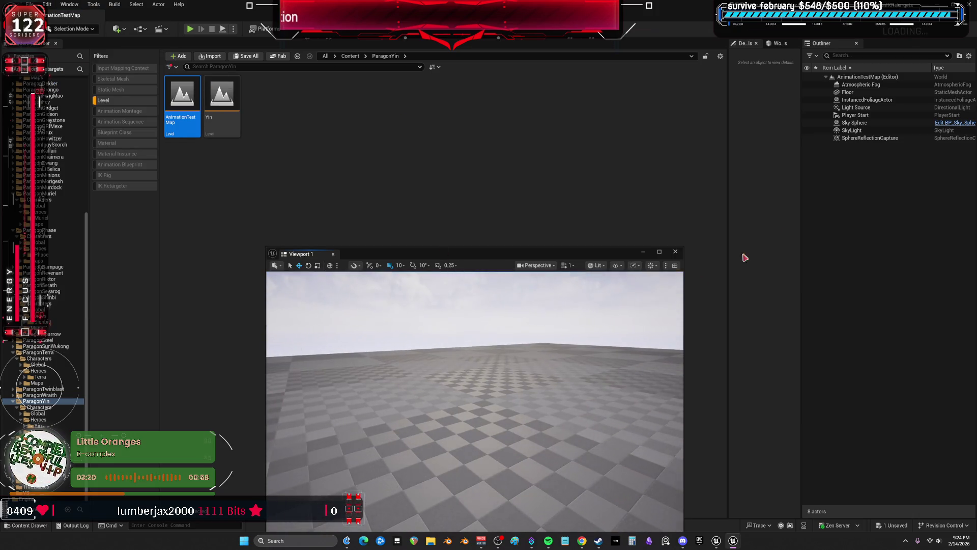
click(860, 115)
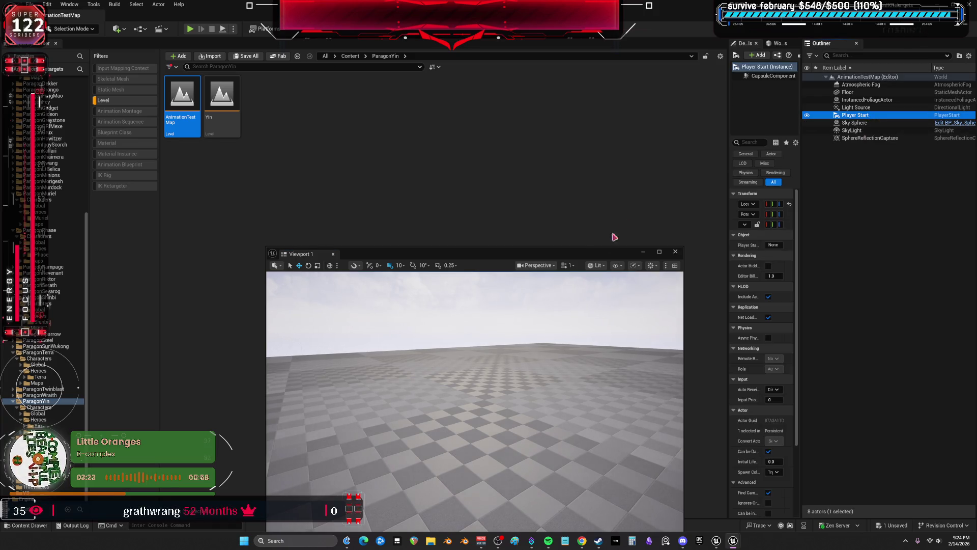
drag(530, 184, 512, 170)
drag(728, 204, 596, 208)
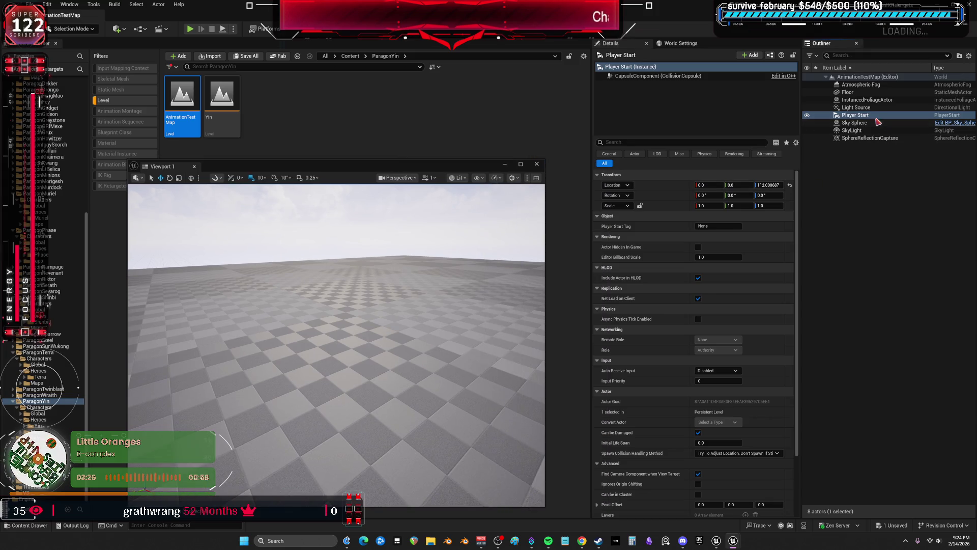
key(Delete)
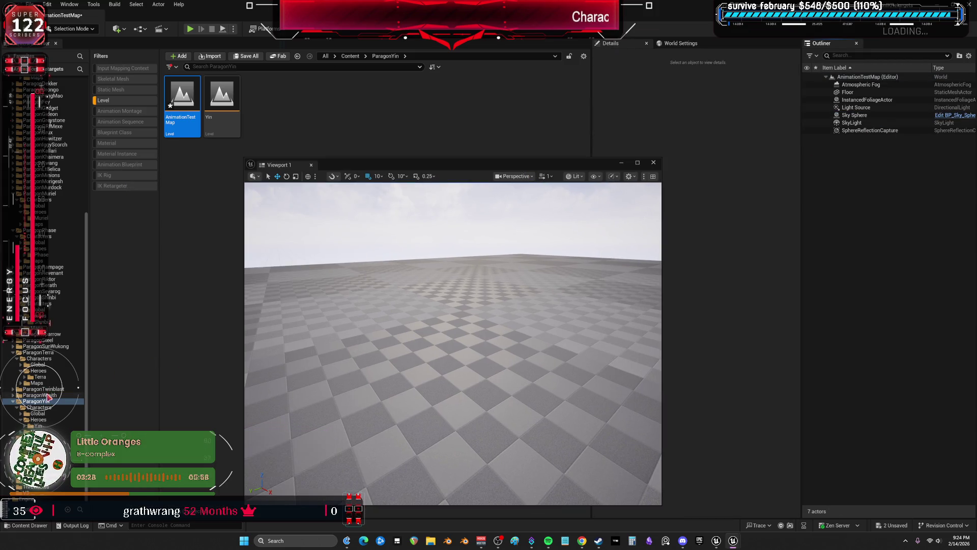
Step: Drag YinPlayerCharacter from the Blueprint-filtered folder into the level
click(122, 122)
click(118, 133)
mouse_move(218, 99)
mouse_down()
mouse_move(307, 246)
mouse_move(404, 318)
mouse_up()
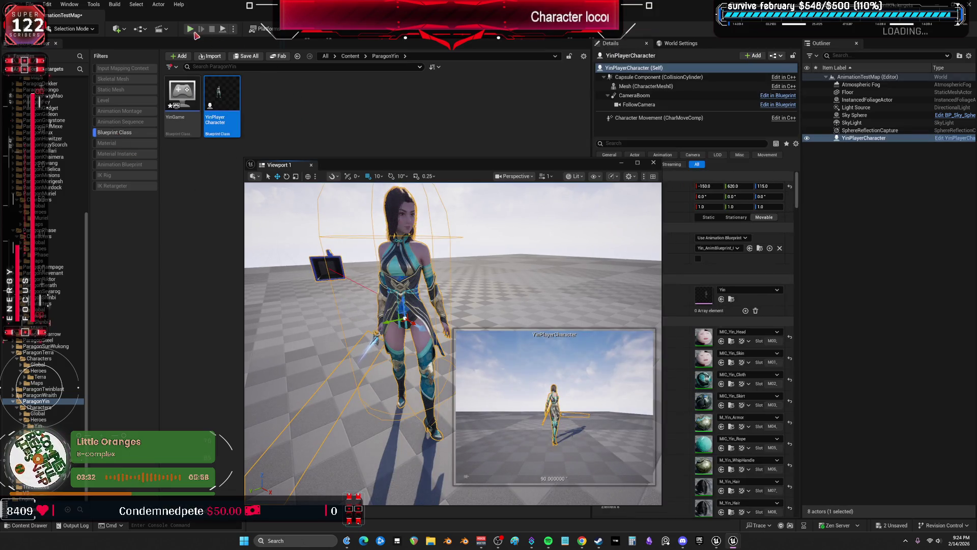
Step: Search the Details for 'pos' and set Auto Possess Player to Player 0
drag(584, 176, 517, 166)
click(650, 144)
text(posses)
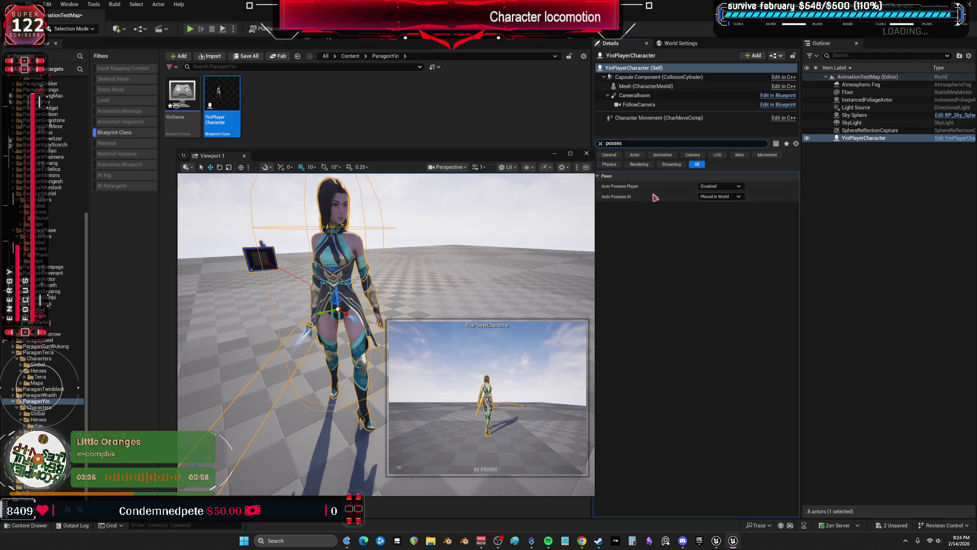
click(725, 188)
click(717, 187)
click(717, 187)
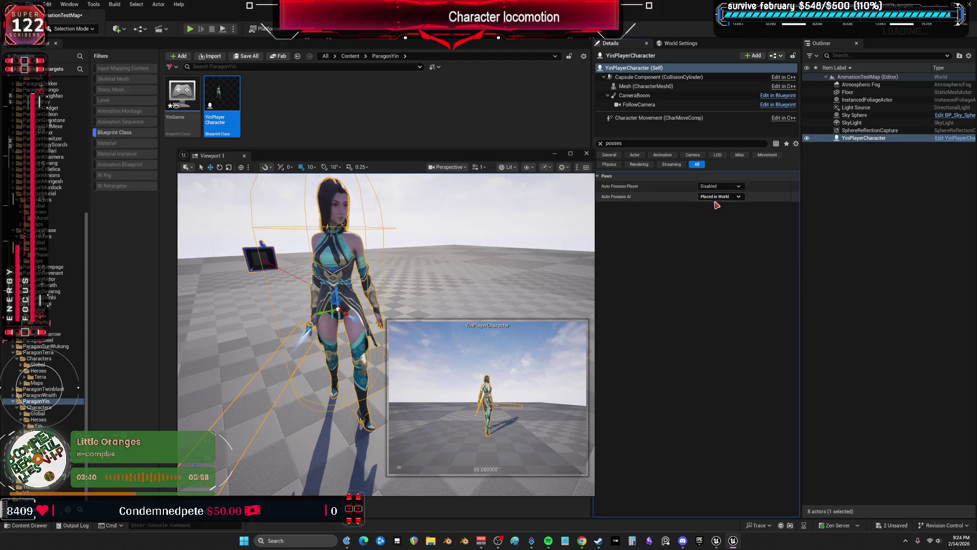
Step: Set Auto Possess AI to Placed in World or Spawned, then play the level
click(713, 198)
click(716, 197)
click(714, 197)
click(715, 197)
click(716, 198)
click(716, 197)
click(719, 211)
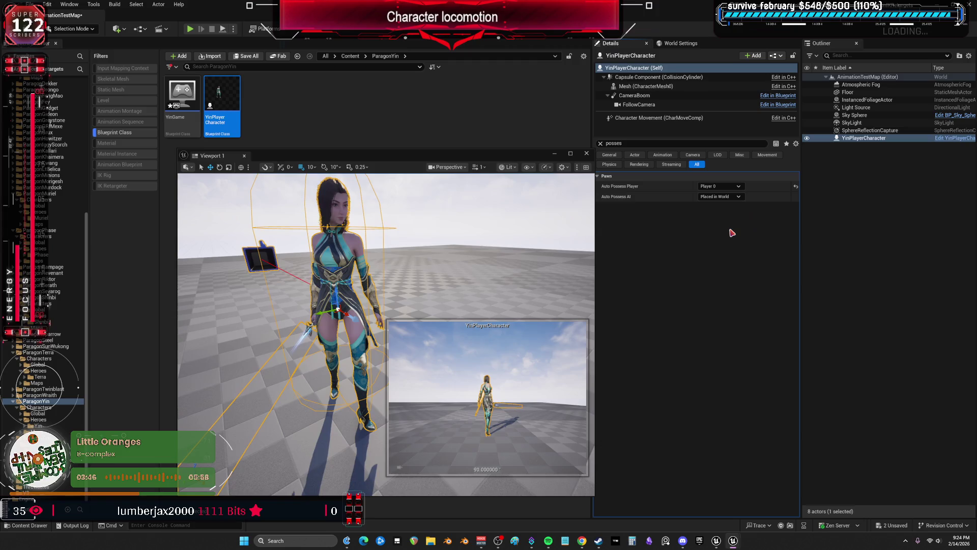
drag(460, 154, 386, 138)
click(863, 139)
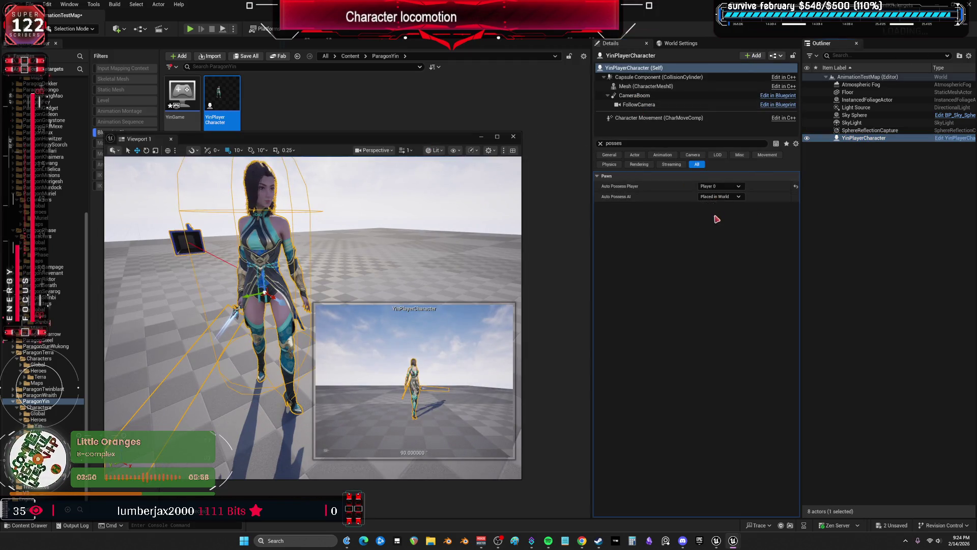
click(718, 197)
click(723, 225)
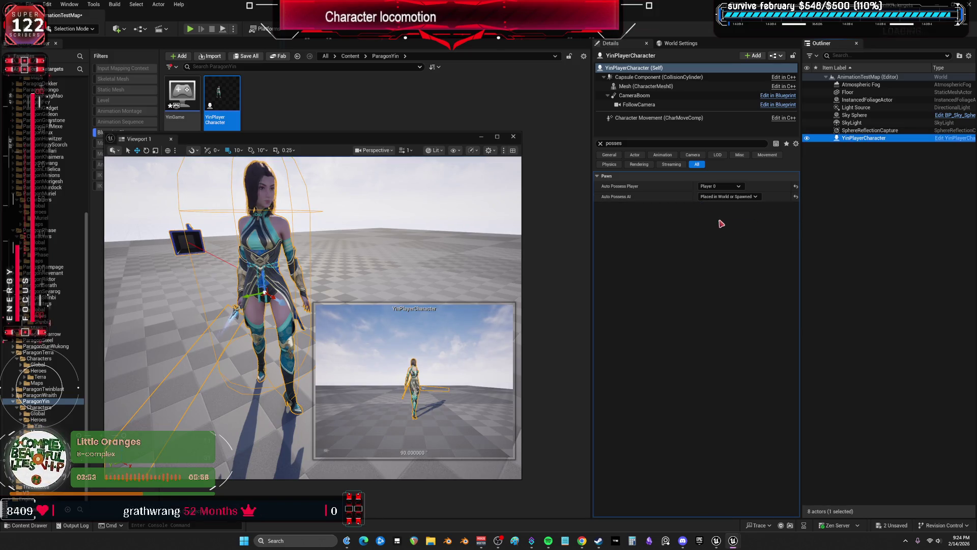
click(190, 29)
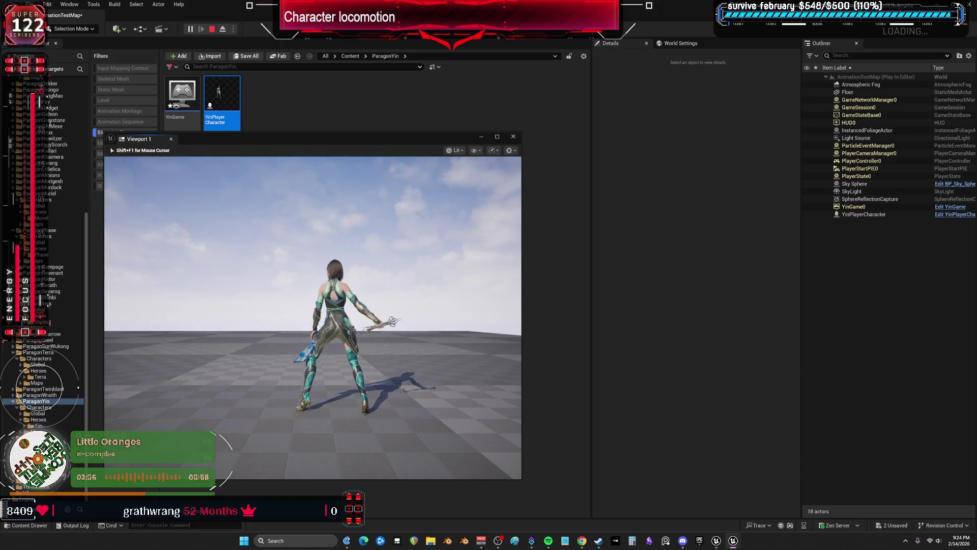
Step: Walk Yin forward with W, stop the play session, and open the YinPlayerCharacter blueprint
key(w)
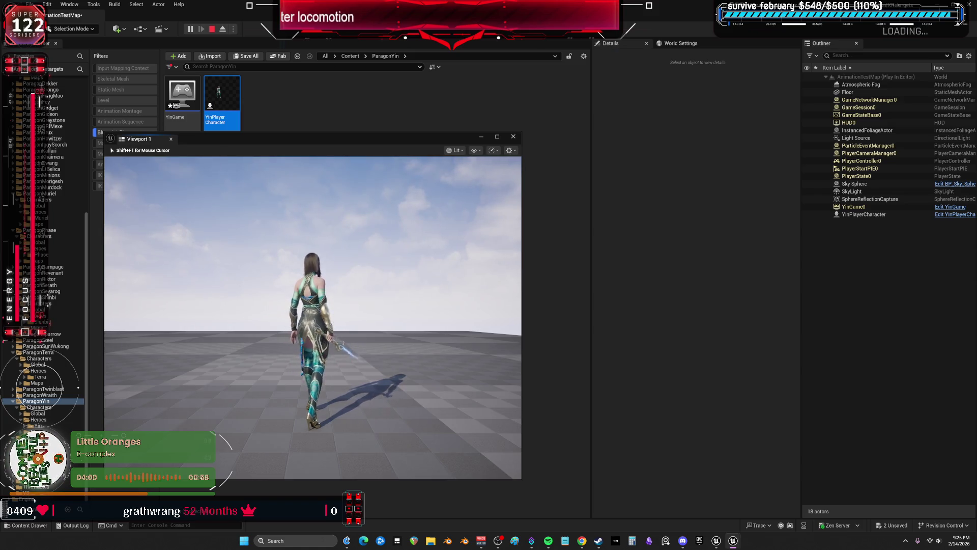
key(Escape)
click(513, 136)
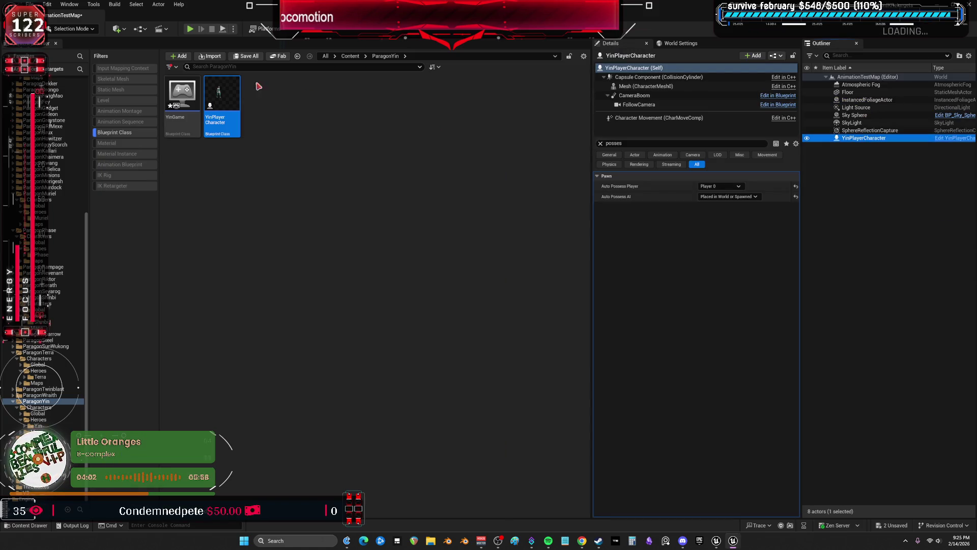
double_click(221, 97)
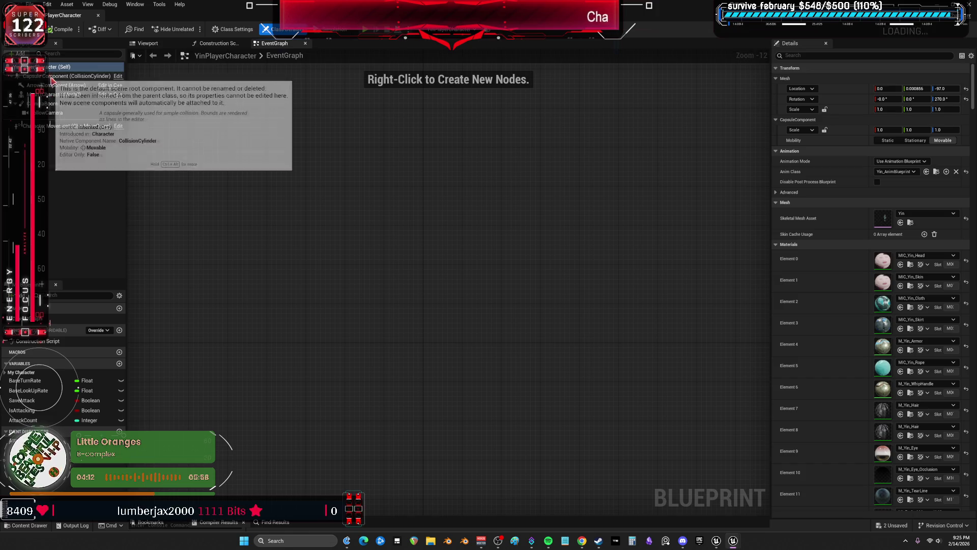
Step: View Yin in the blueprint's Viewport preview, then open Yin_AnimBlueprint
click(145, 43)
scroll(434, 244, up, 5)
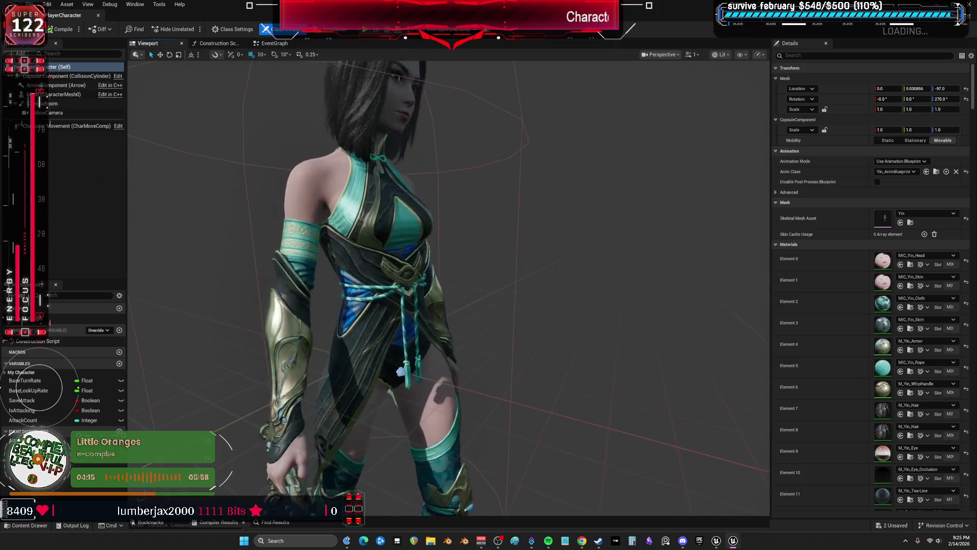
scroll(561, 256, down, 6)
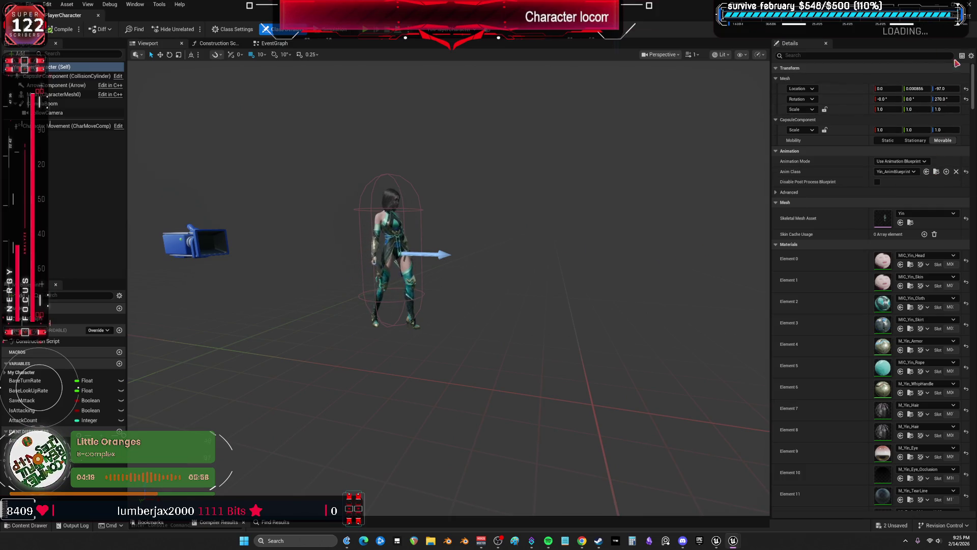
click(936, 171)
double_click(427, 117)
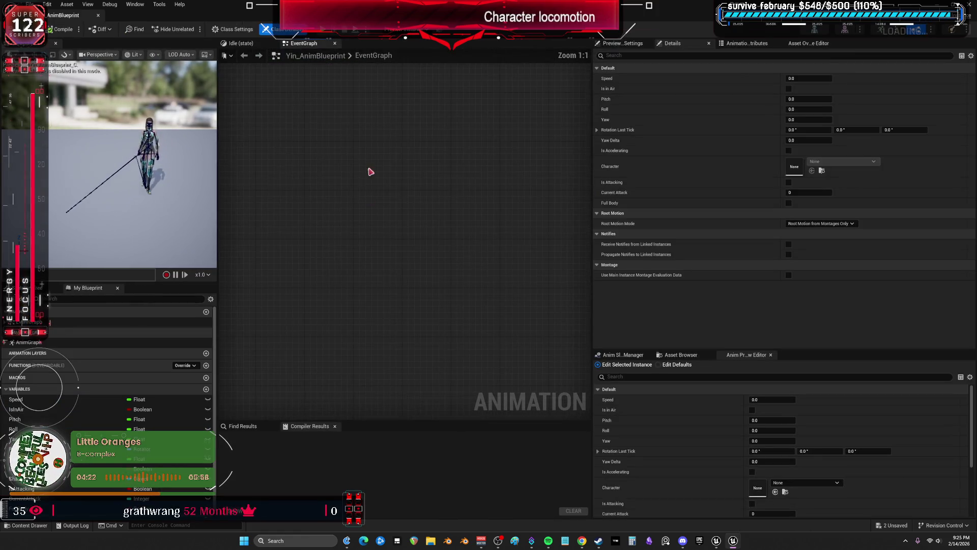
Step: Move Try Get Pawn Owner beside Event Blueprint Update Animation, then open the AnimGraph
scroll(512, 279, down, 1)
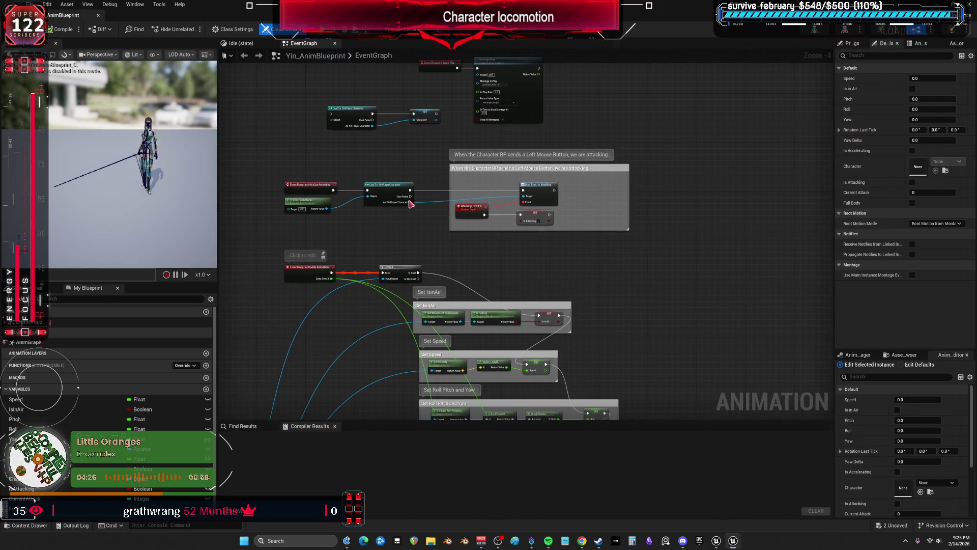
scroll(389, 147, up, 3)
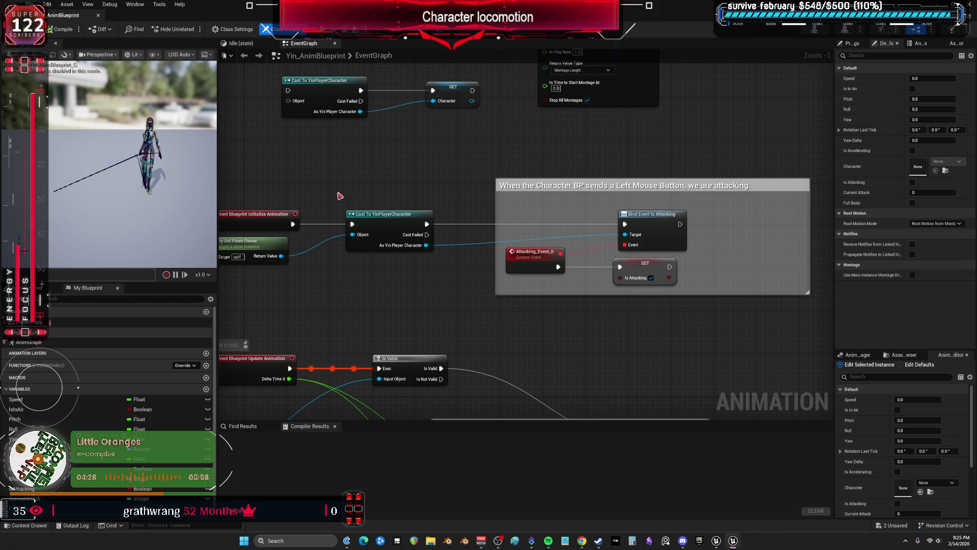
drag(340, 196, 435, 199)
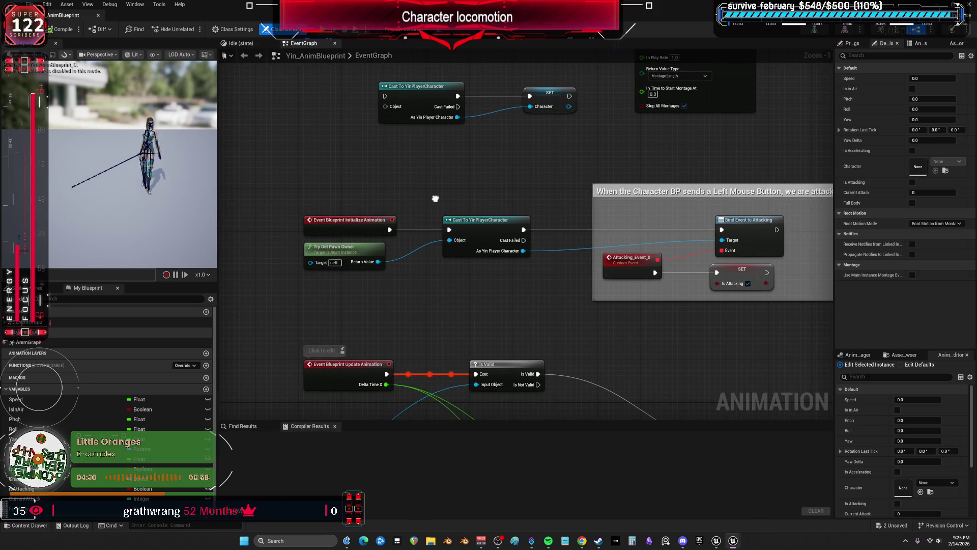
drag(435, 198, 430, 301)
right_click(559, 153)
click(528, 272)
mouse_move(528, 272)
mouse_down()
mouse_move(519, 255)
mouse_move(519, 168)
mouse_move(453, 246)
mouse_move(425, 350)
mouse_move(502, 181)
mouse_move(556, 240)
mouse_up()
mouse_move(351, 351)
mouse_down()
mouse_move(371, 286)
mouse_move(607, 86)
mouse_move(464, 355)
mouse_move(496, 137)
mouse_up()
drag(637, 233, 484, 269)
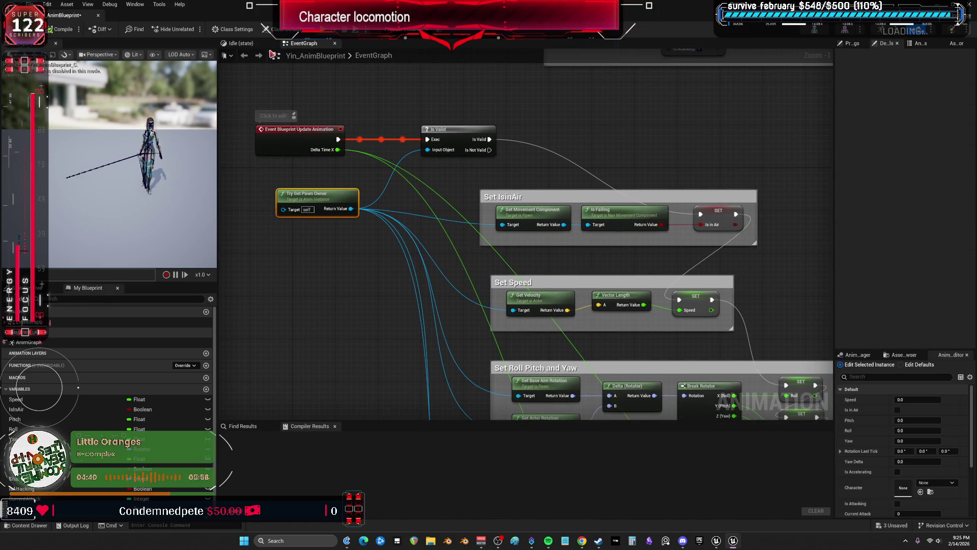
double_click(28, 342)
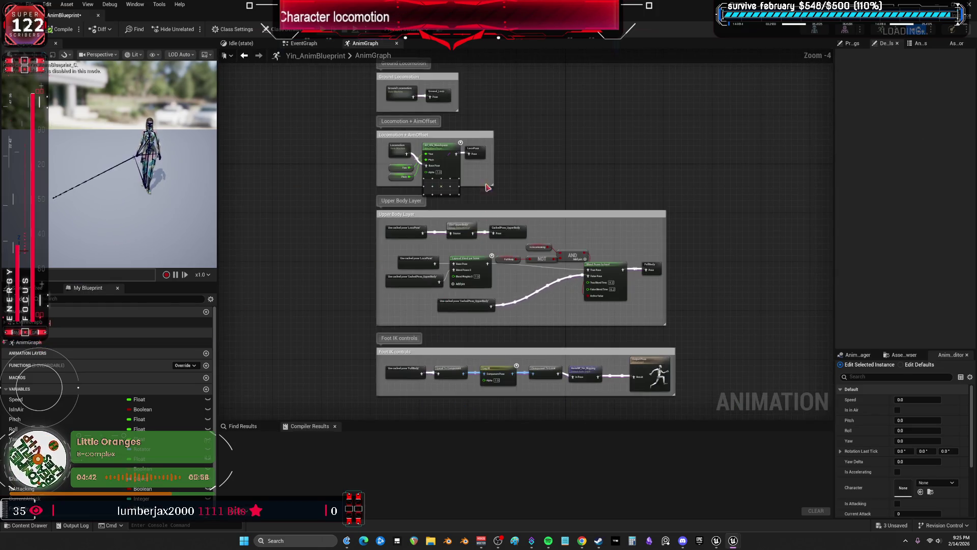
Step: Give the Speed variable a default value of 200 and compile
key(f)
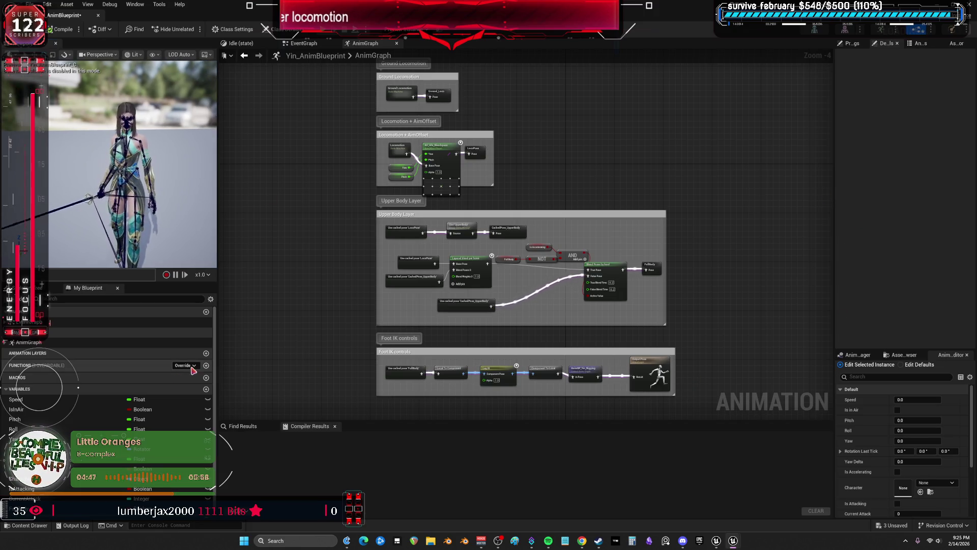
scroll(60, 406, down, 1)
click(30, 392)
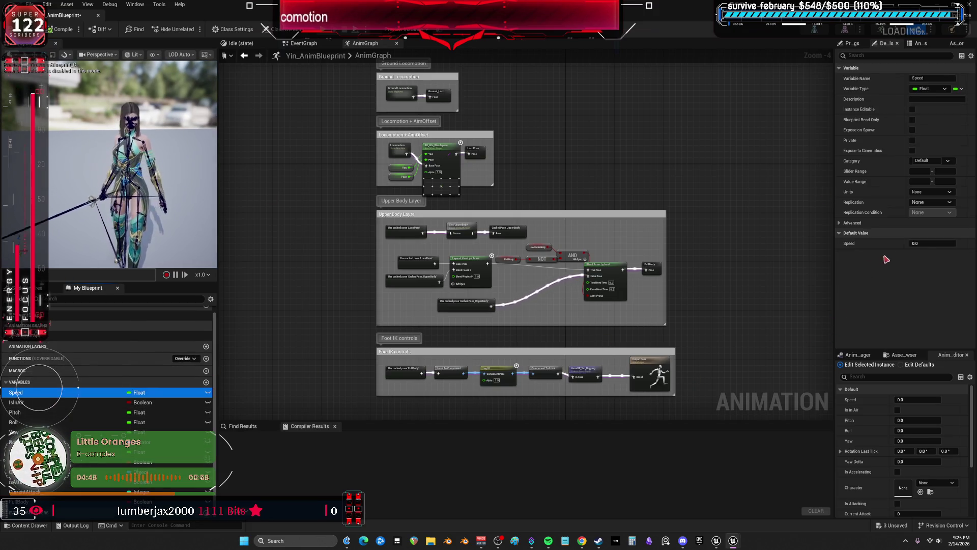
click(932, 243)
text(200)
key(Return)
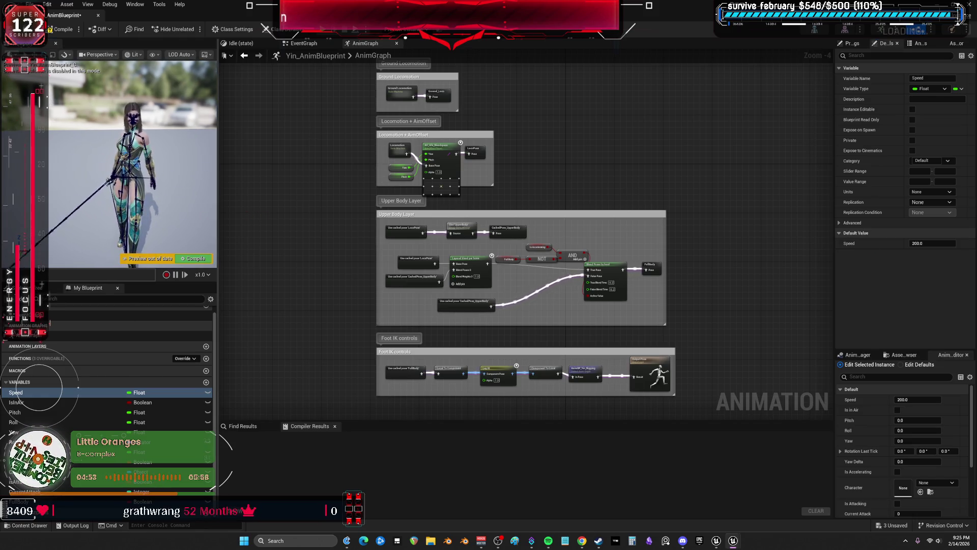
click(53, 32)
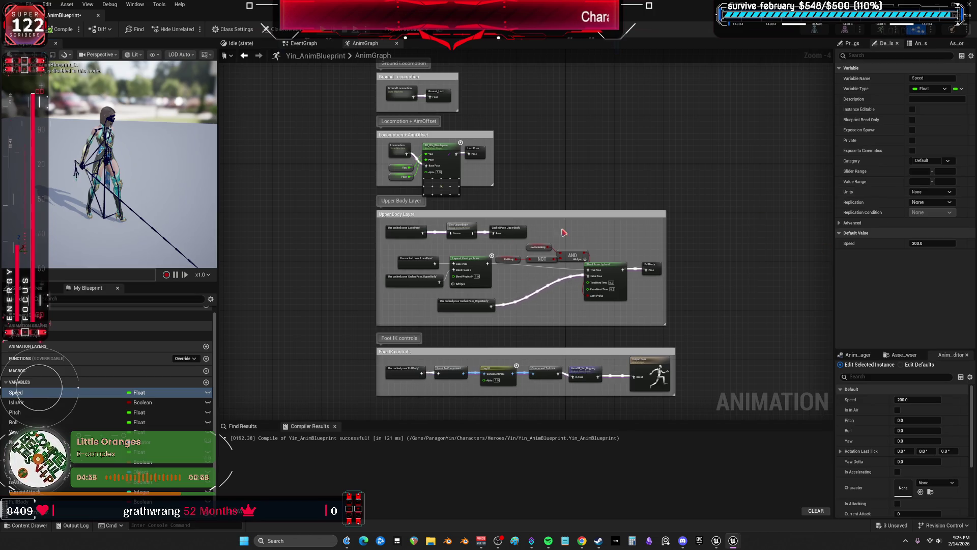
Step: Connect Is Valid's Is Not Valid output to Set IsinAir's exec input and recompile
click(304, 44)
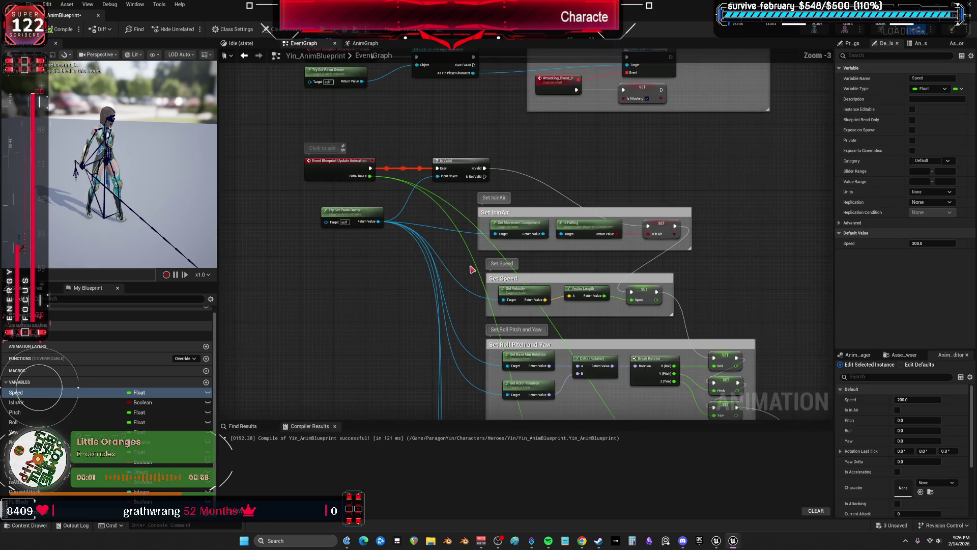
scroll(469, 225, up, 2)
drag(489, 171, 700, 235)
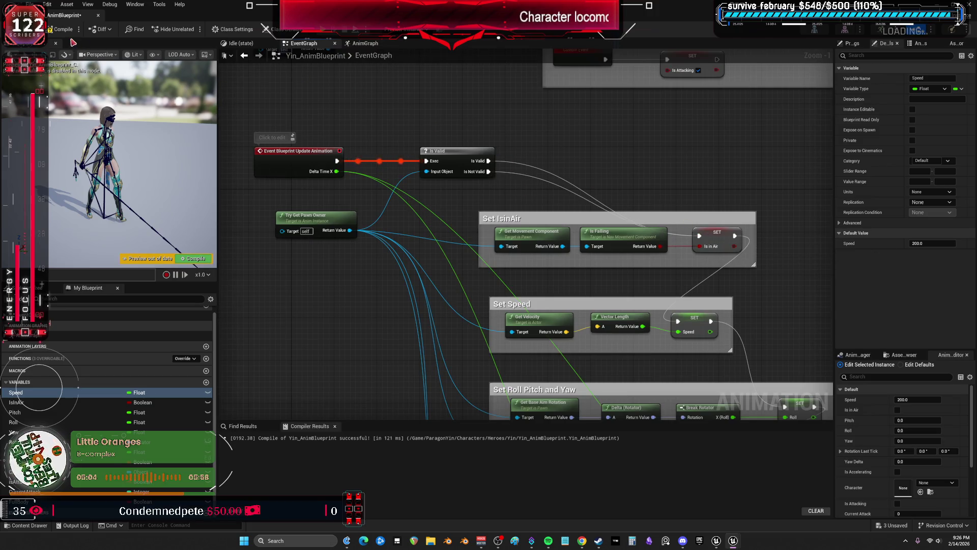
click(53, 31)
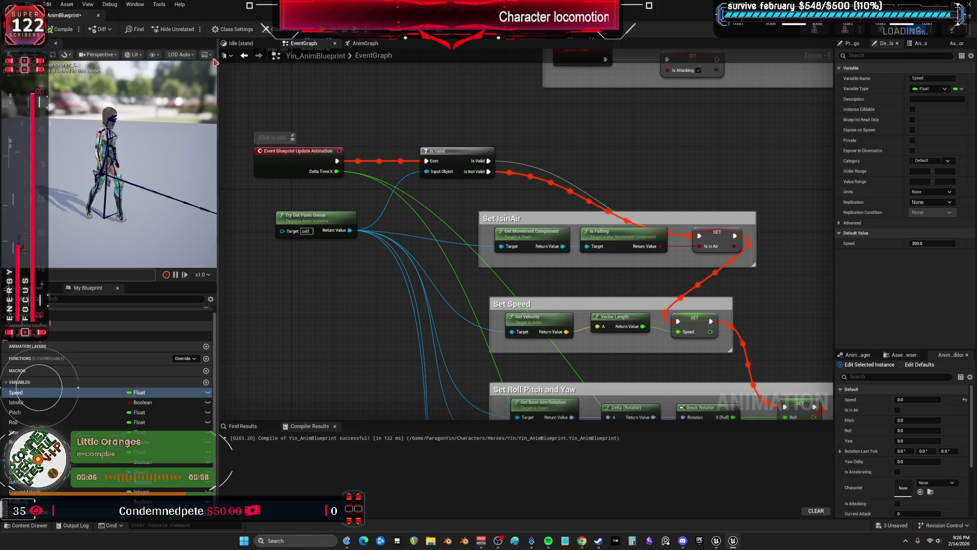
click(364, 43)
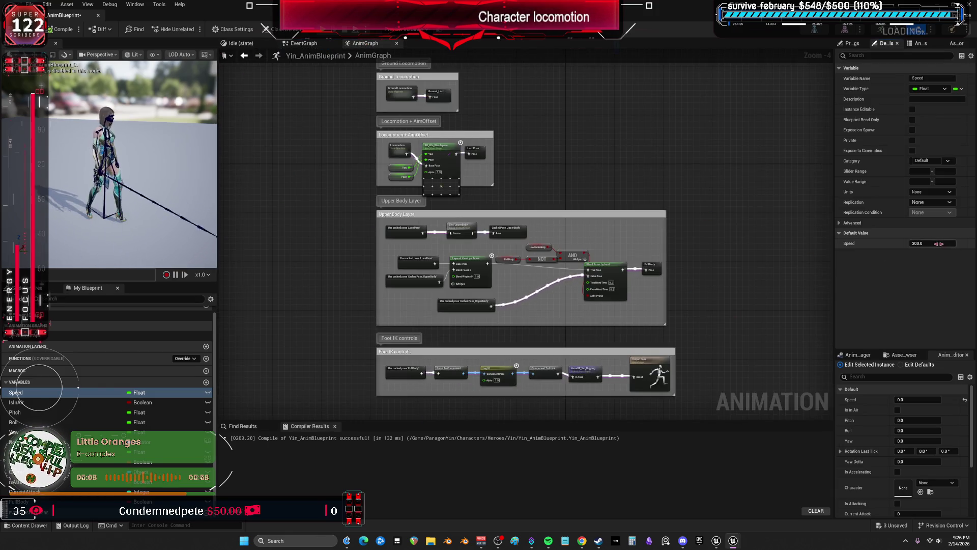
click(51, 29)
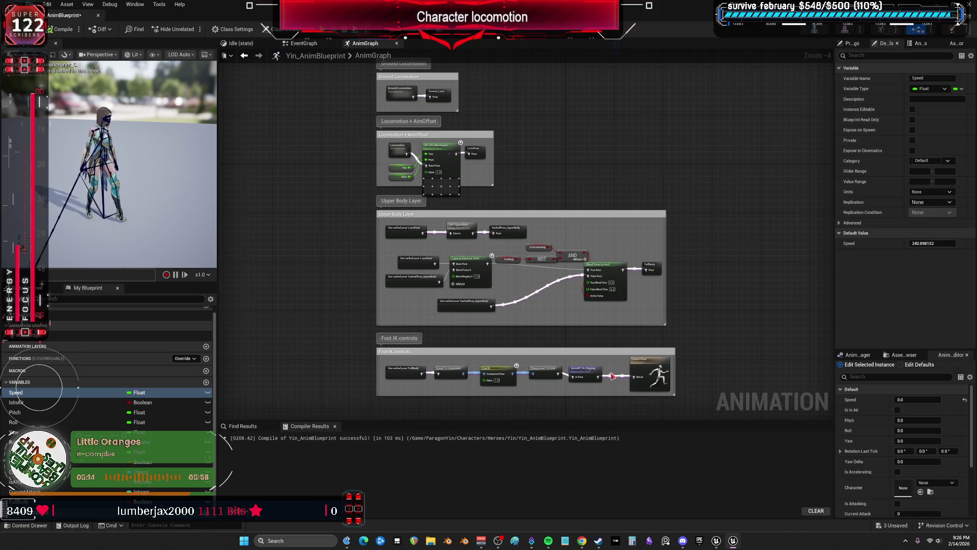
scroll(625, 364, up, 4)
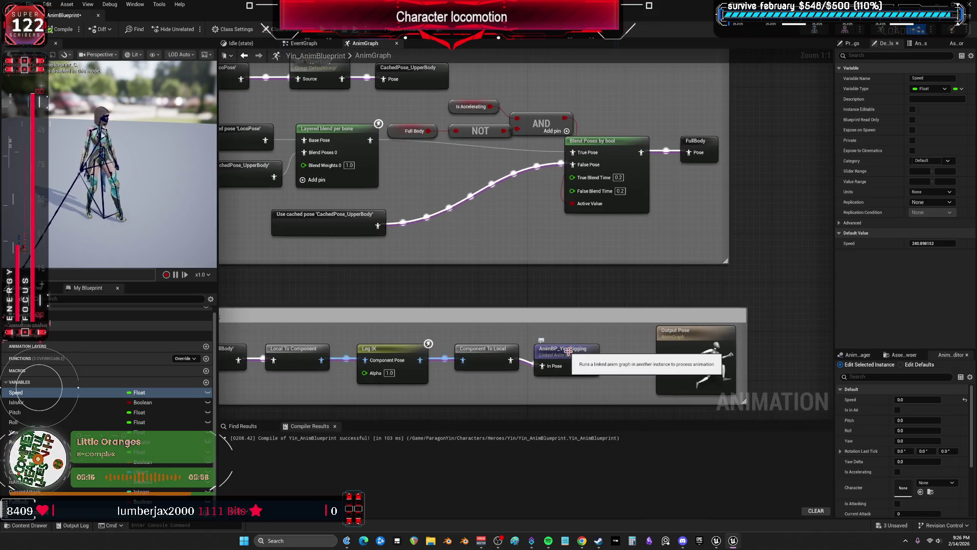
Step: Inspect the Anim Dynamics chain in the linked AnimBP_Yin_Rigging graph, then go back
click(568, 351)
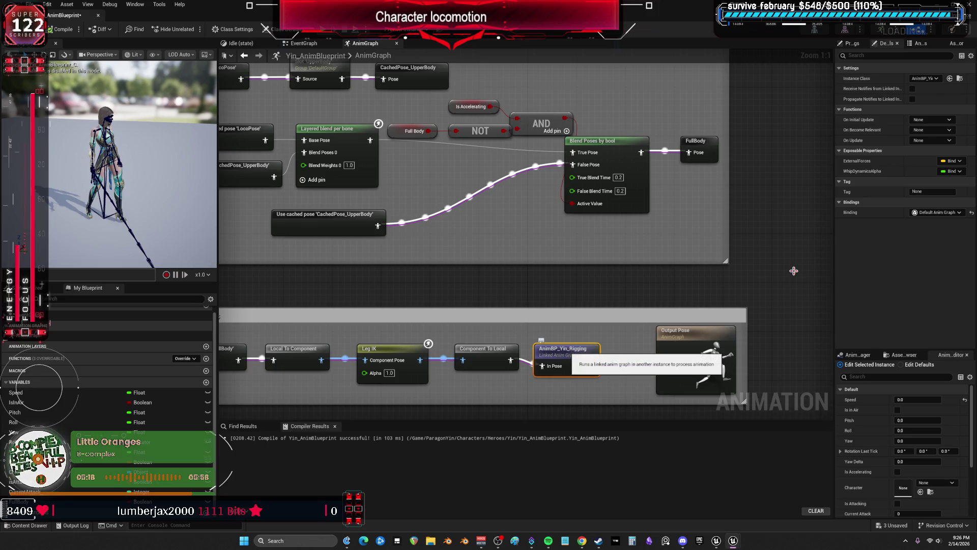
double_click(565, 357)
mouse_move(615, 138)
mouse_down()
mouse_move(553, 205)
mouse_move(574, 243)
mouse_up()
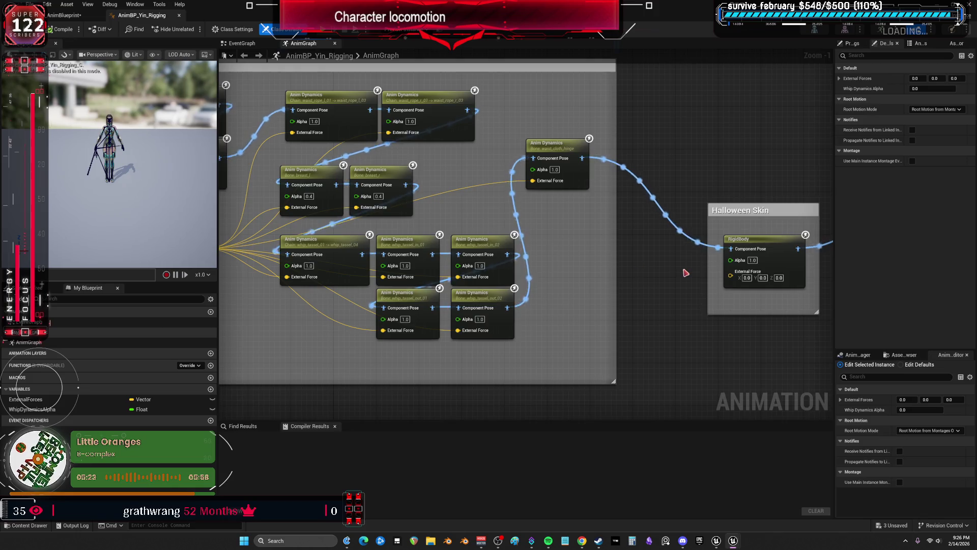
drag(461, 192, 732, 248)
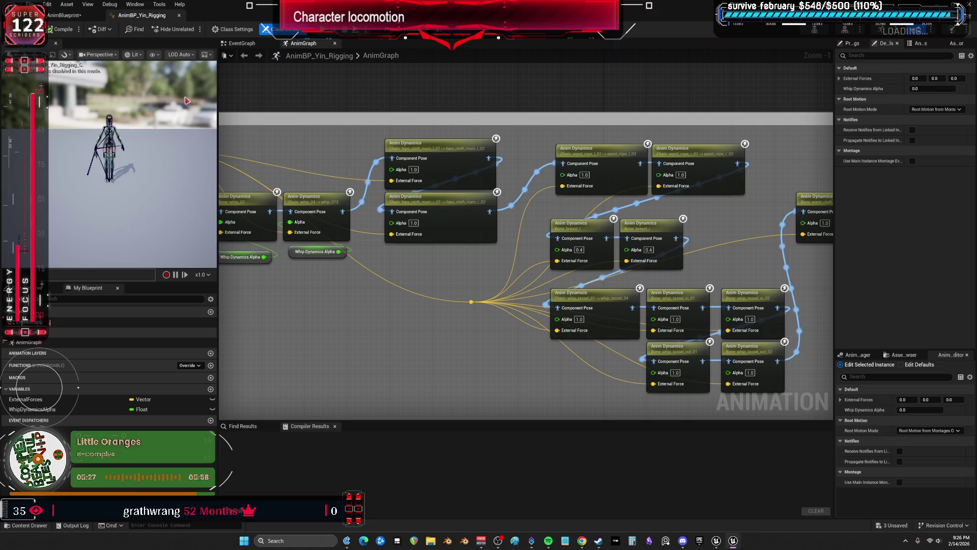
click(74, 18)
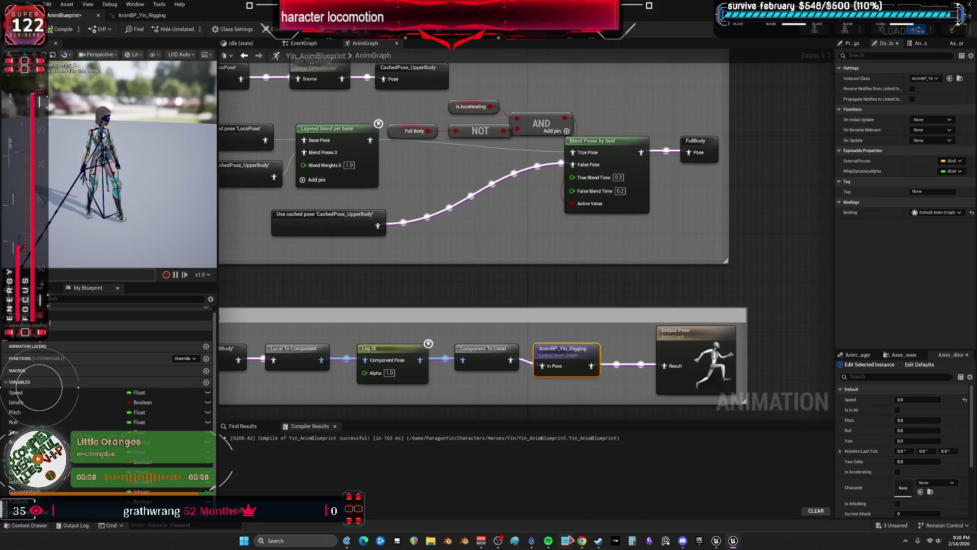
Step: Skip to the next music track and zoom out of Yin_AnimBlueprint's AnimGraph
mouse_move(548, 543)
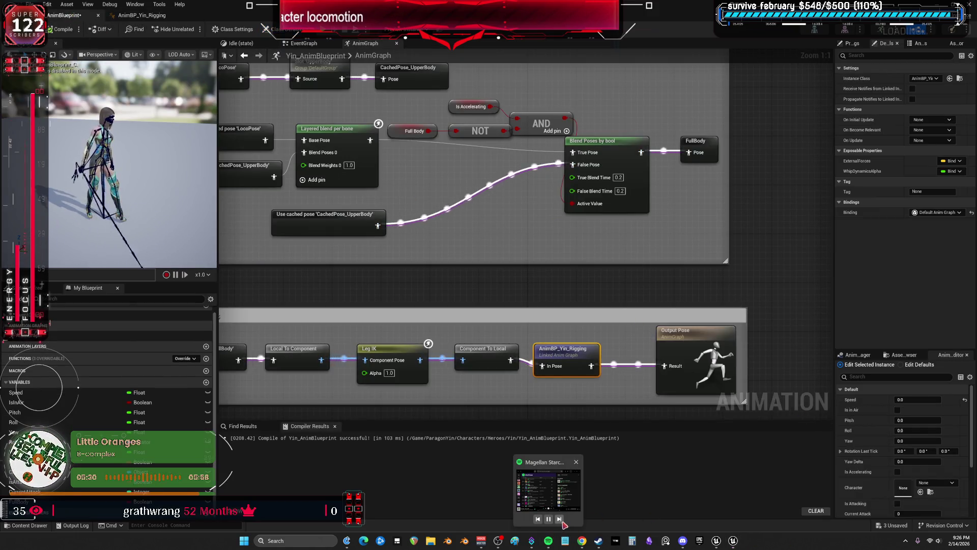
click(560, 519)
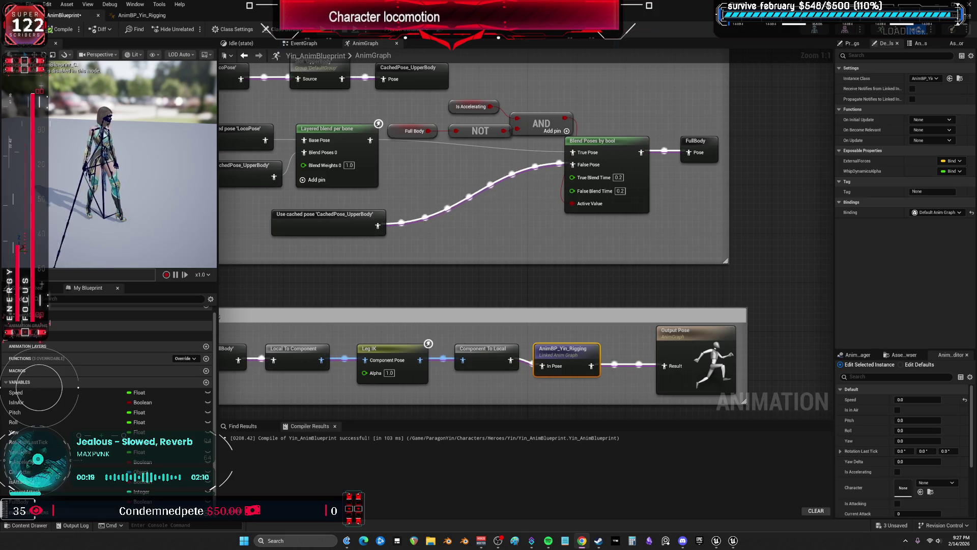
scroll(483, 272, down, 2)
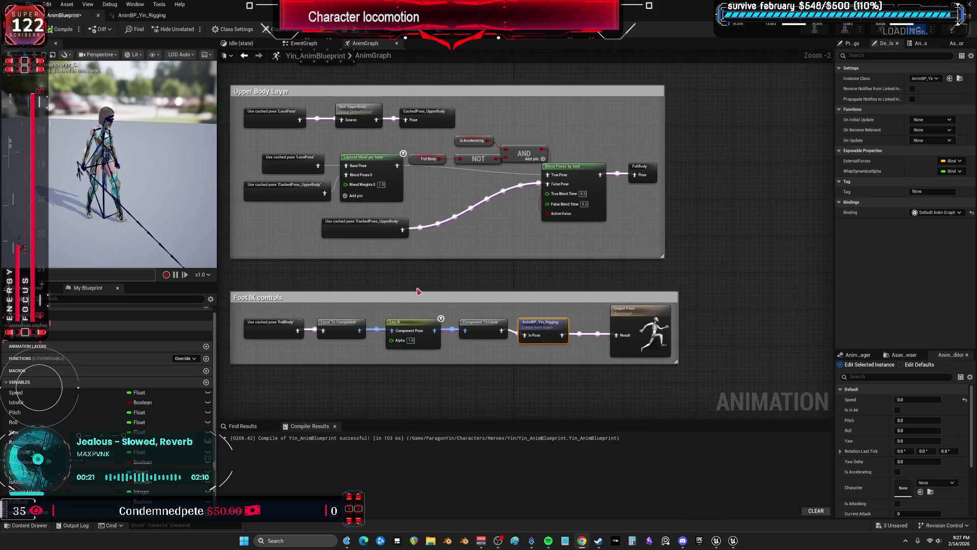
key(alt+Tab)
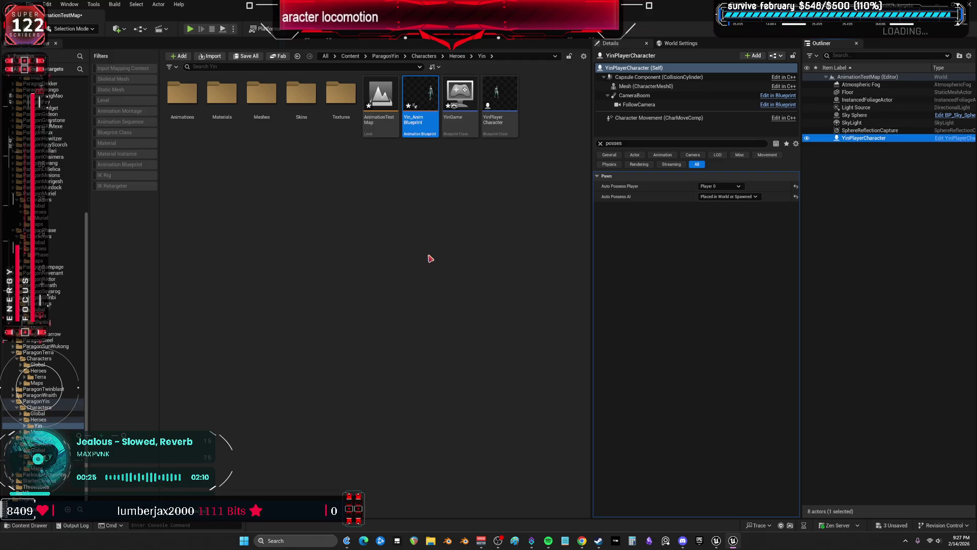
double_click(182, 94)
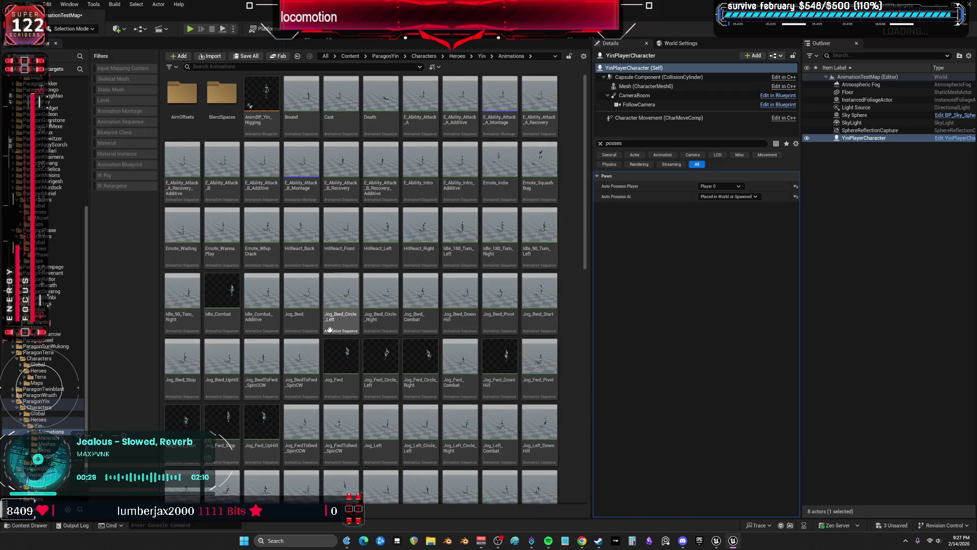
double_click(340, 356)
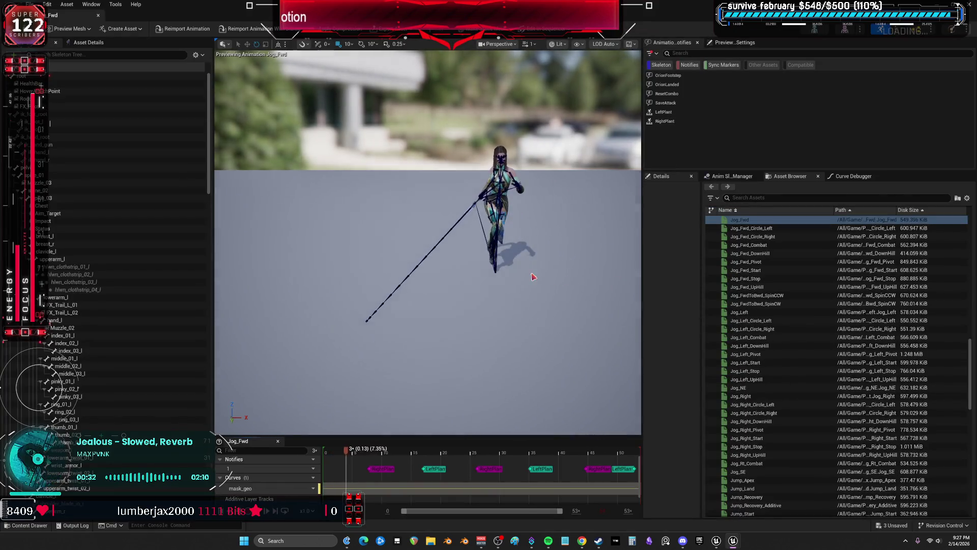
drag(533, 276, 458, 278)
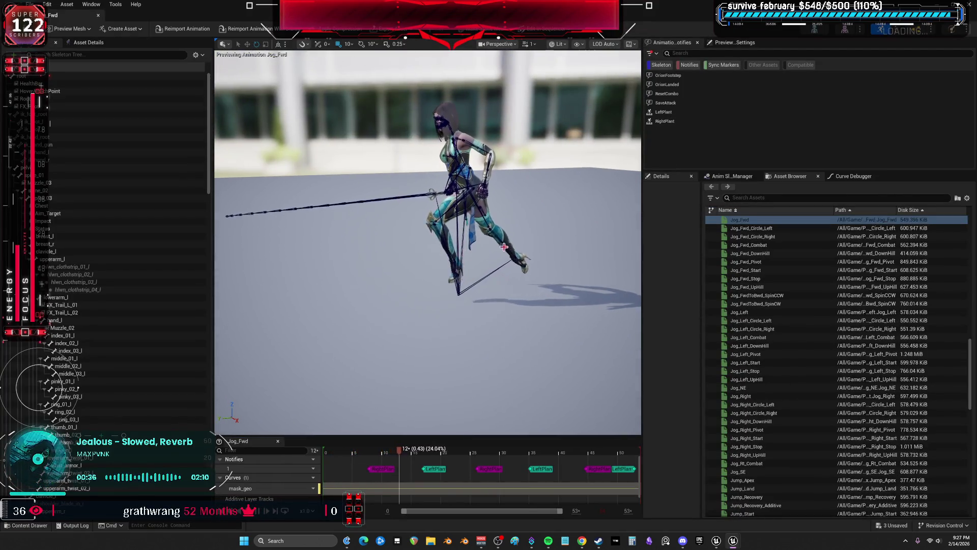
click(760, 286)
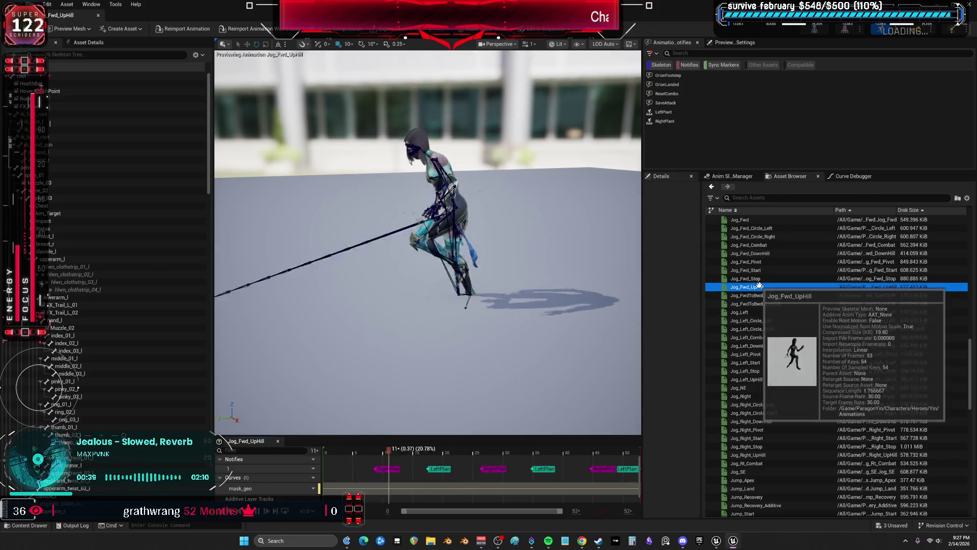
click(759, 361)
scroll(758, 356, down, 1)
click(747, 414)
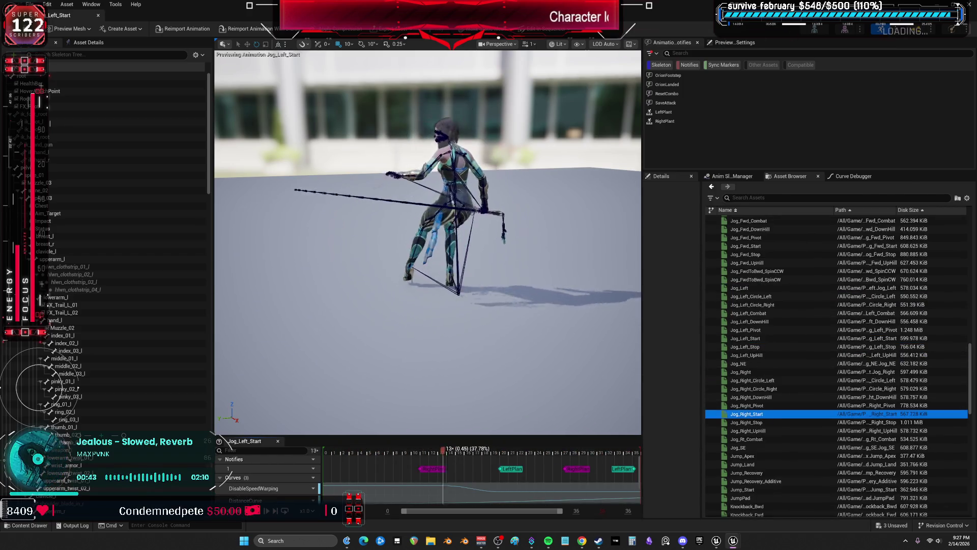
key(alt+Tab)
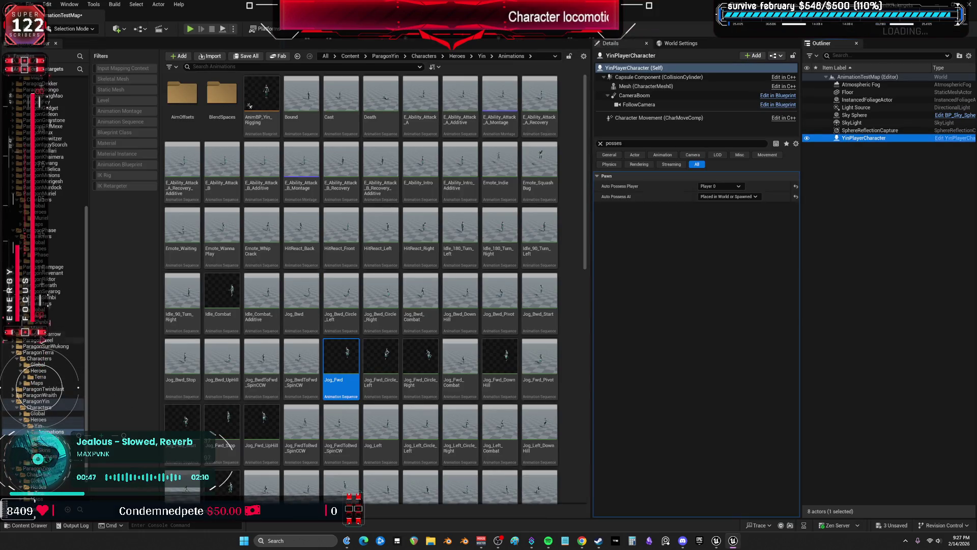
Step: Filter to Animation Sequences and open ParagonShinbi's Jog_Fwd_Circle_Left for preview
click(44, 354)
click(123, 121)
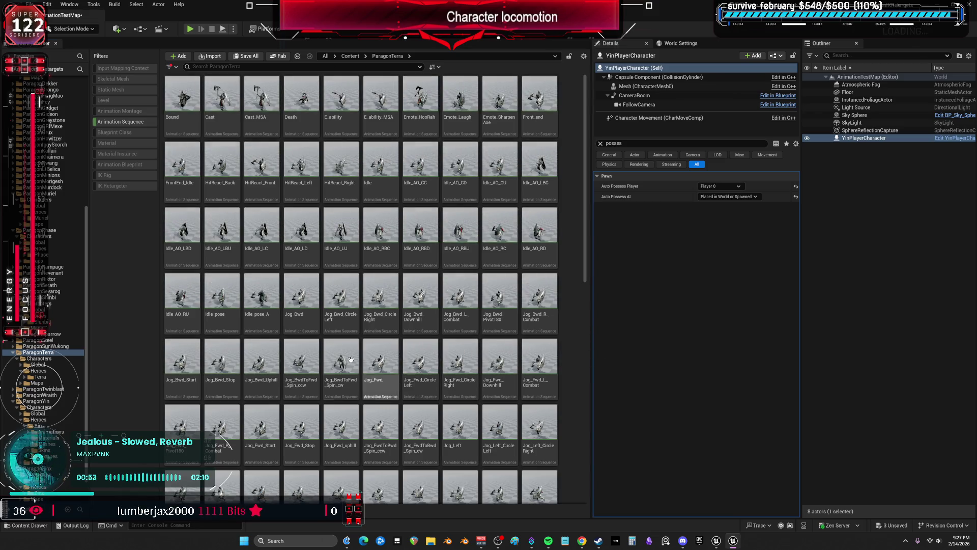
scroll(396, 353, down, 3)
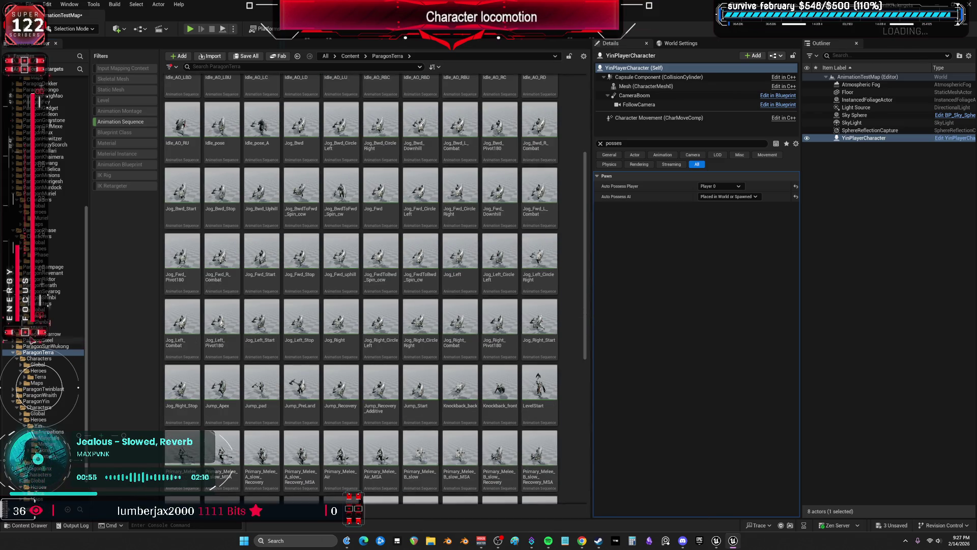
click(46, 299)
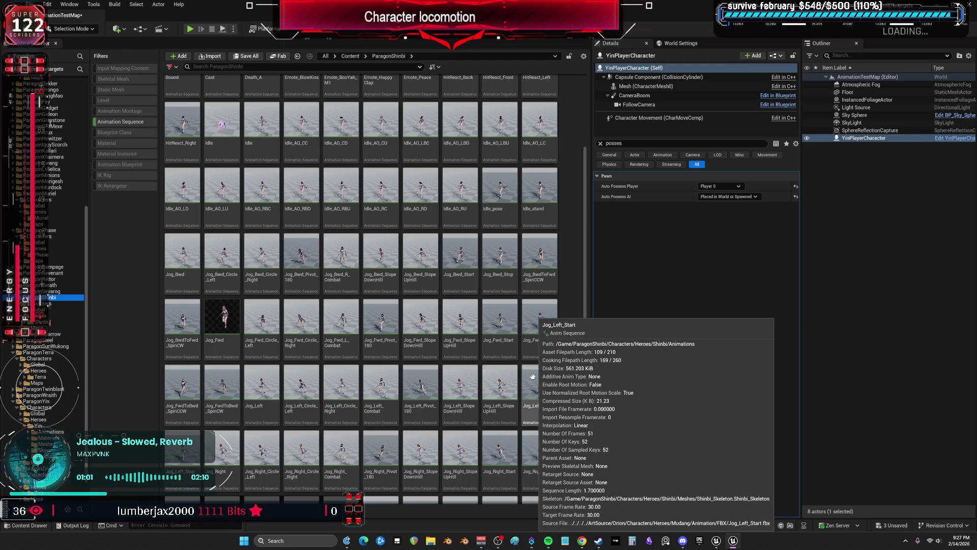
click(265, 322)
double_click(266, 322)
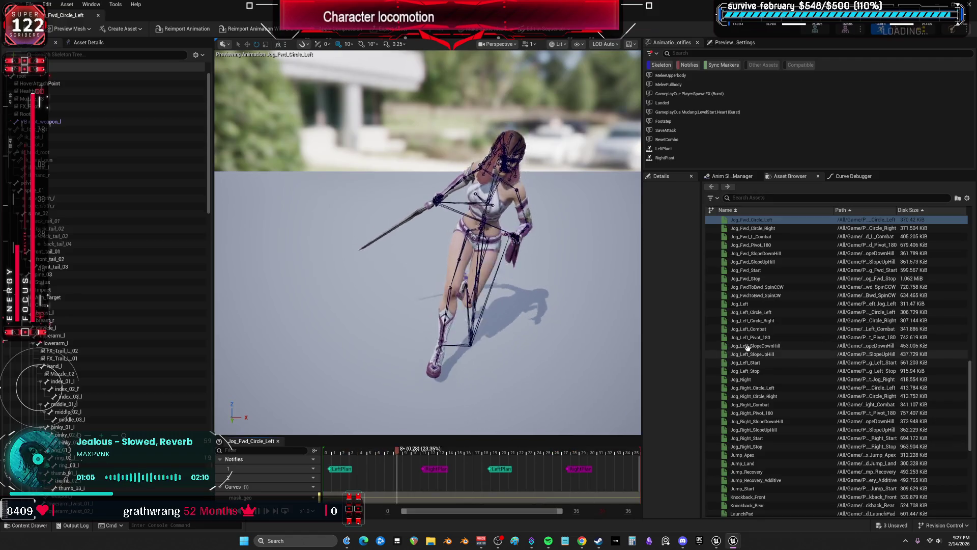
Step: Preview Shinbi's Jog_Right_SlopeUpHill, LevelStart, Jog_Left_Stop, Jog_BwdToFwd_SpinCW and Jog_Bwd_Stop animations
click(758, 430)
scroll(766, 448, down, 1)
click(770, 466)
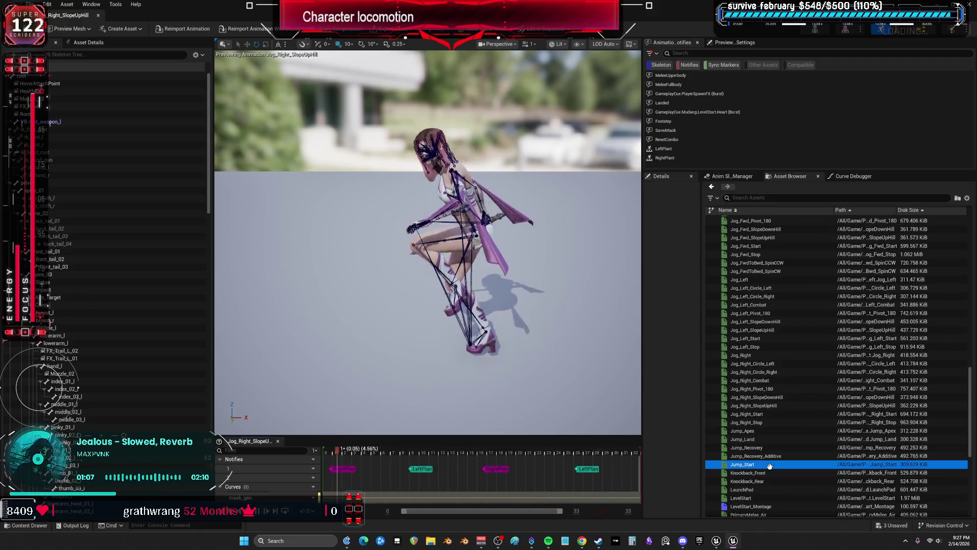
scroll(769, 466, down, 1)
click(748, 473)
click(778, 323)
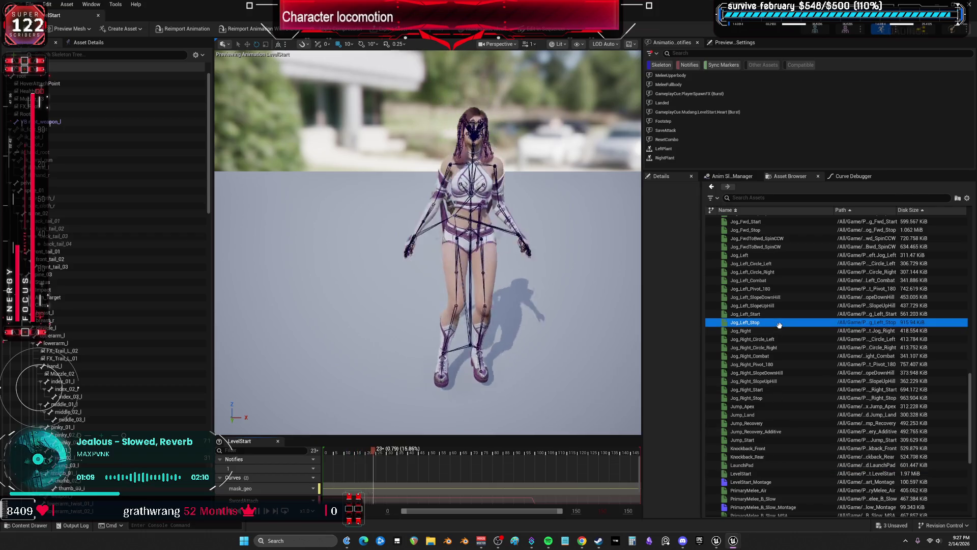
scroll(755, 435, down, 4)
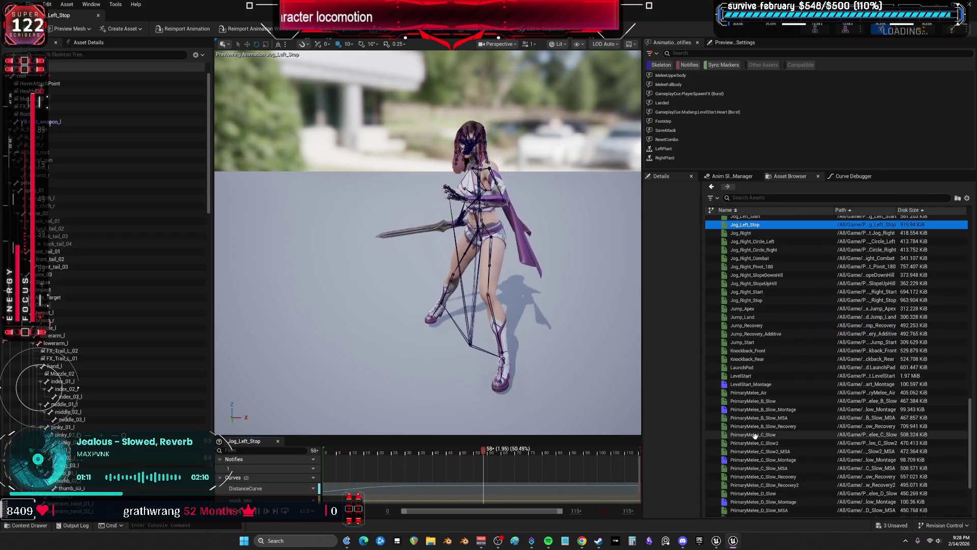
scroll(761, 326, up, 9)
click(762, 274)
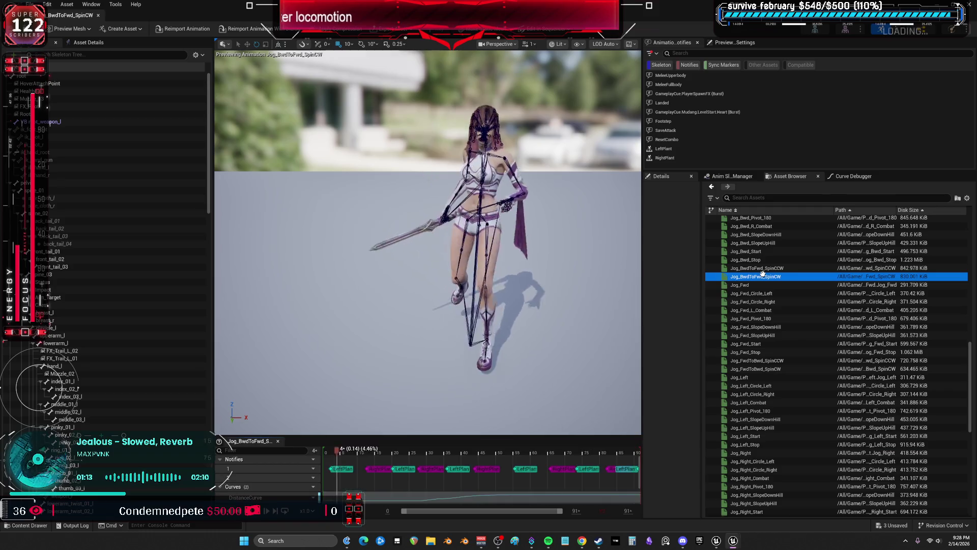
click(753, 335)
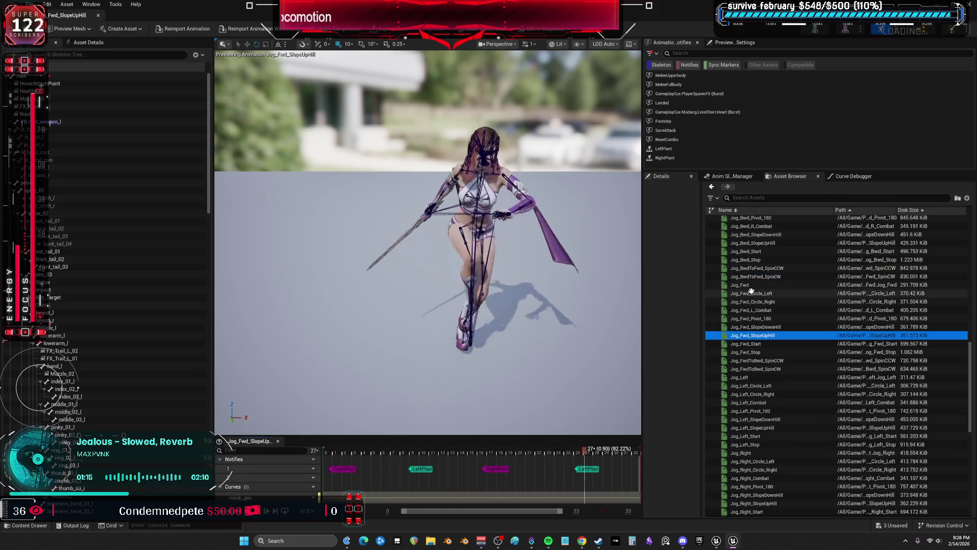
scroll(751, 291, up, 1)
click(752, 238)
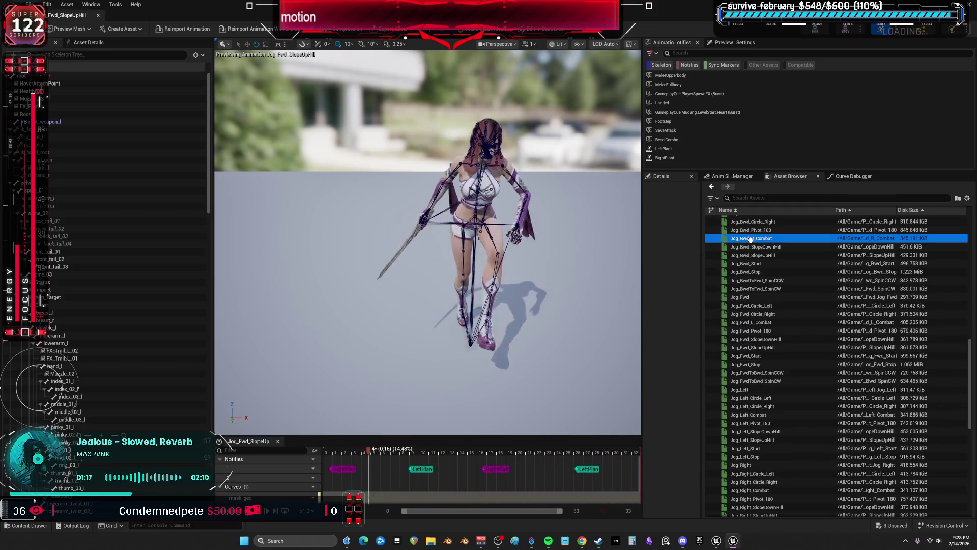
click(756, 272)
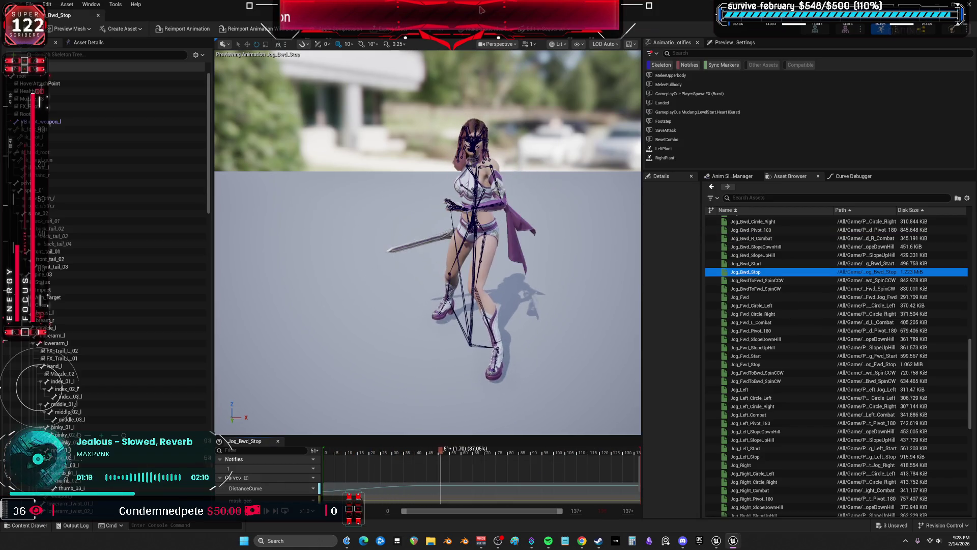
Step: Open ParagonPhase and preview Jog_BwdToFwd_Spin_ccw, Jog_Left_Stop and Jog_FwdToBwd_Spin_ccw
key(super+Down)
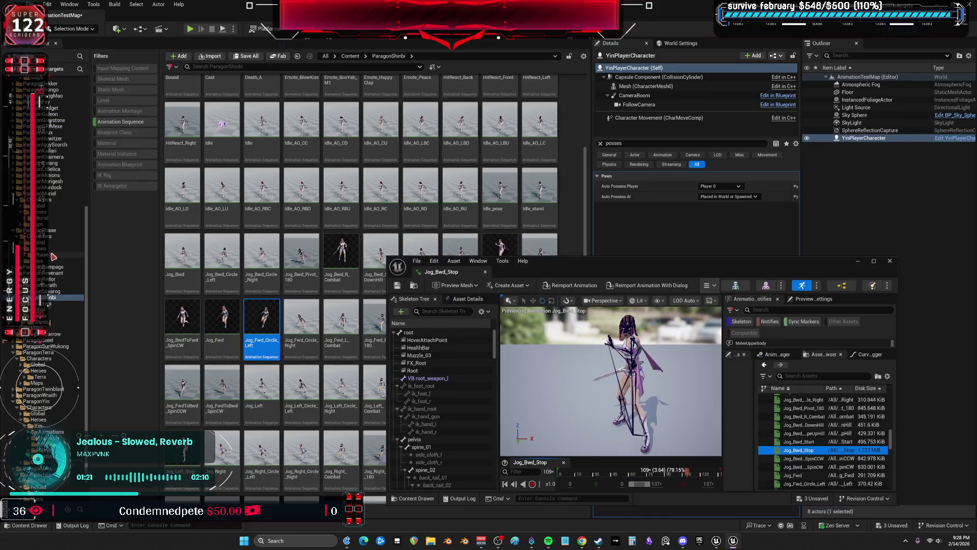
click(46, 230)
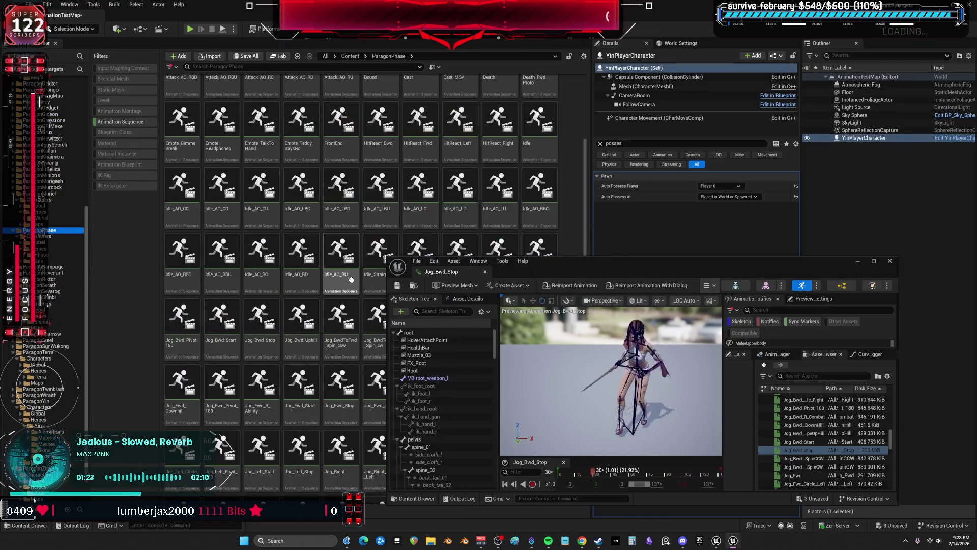
click(351, 279)
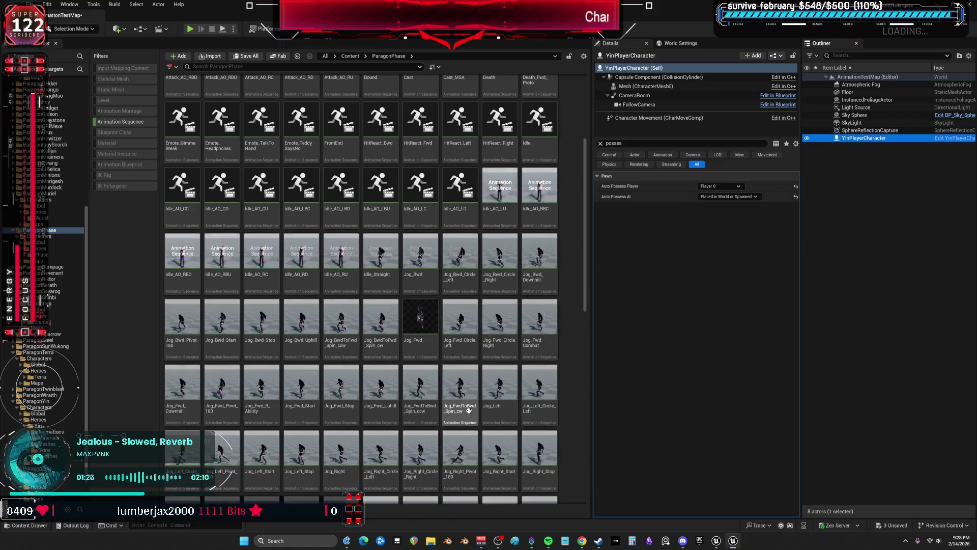
click(343, 333)
key(Return)
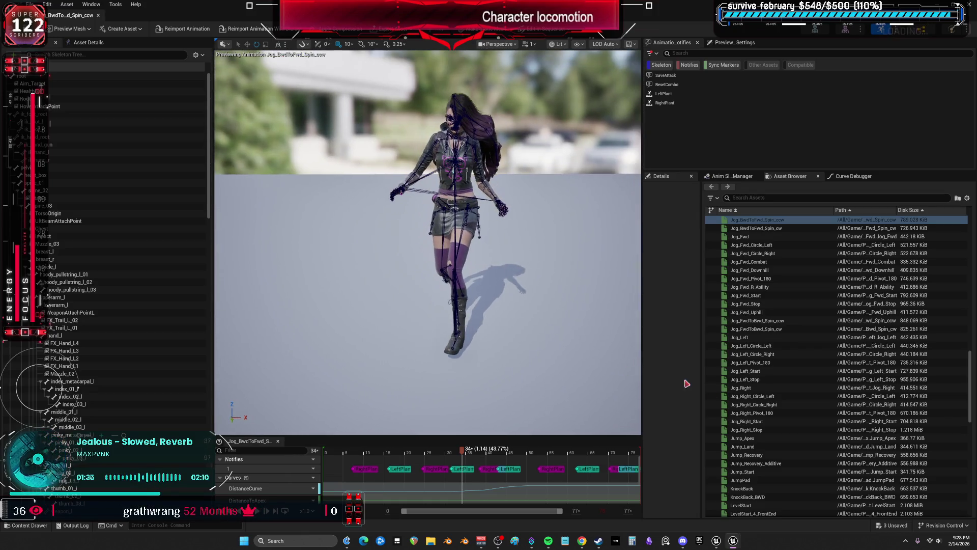
click(790, 346)
double_click(791, 379)
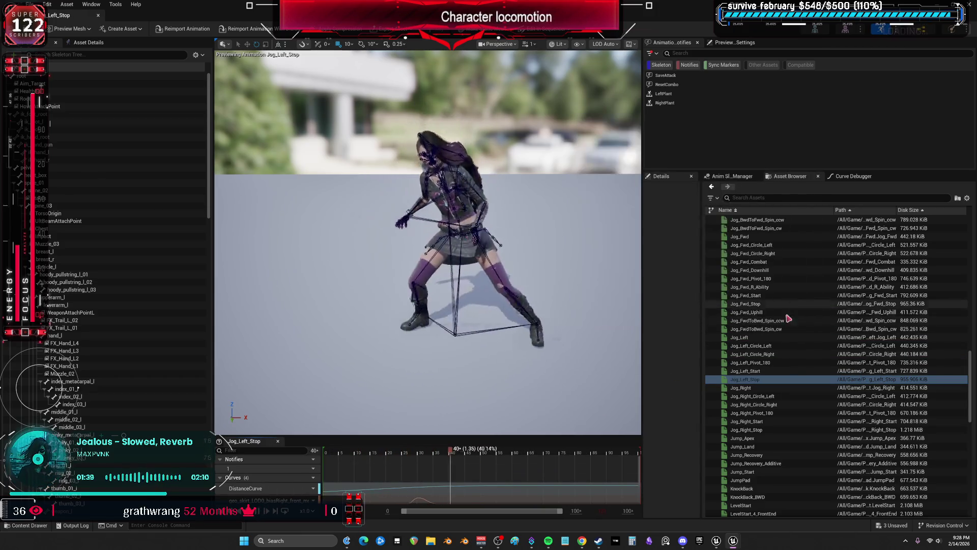
click(766, 320)
double_click(766, 320)
Step: Preview Phase's pivot, Primary_Attack, TurnLeft_180, Jog_Fwd_Stop and Jog_Fwd_Downhill animations, then return to the level
double_click(761, 371)
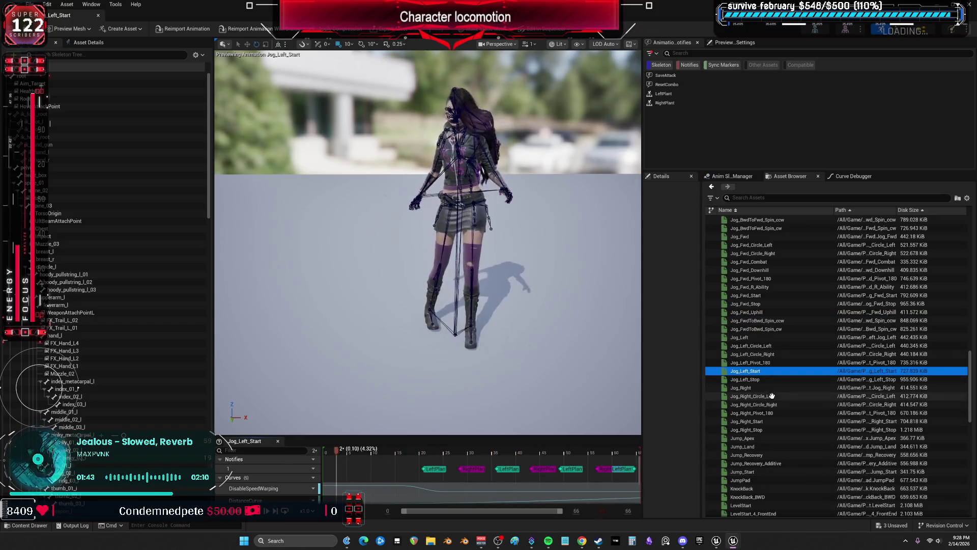
double_click(760, 414)
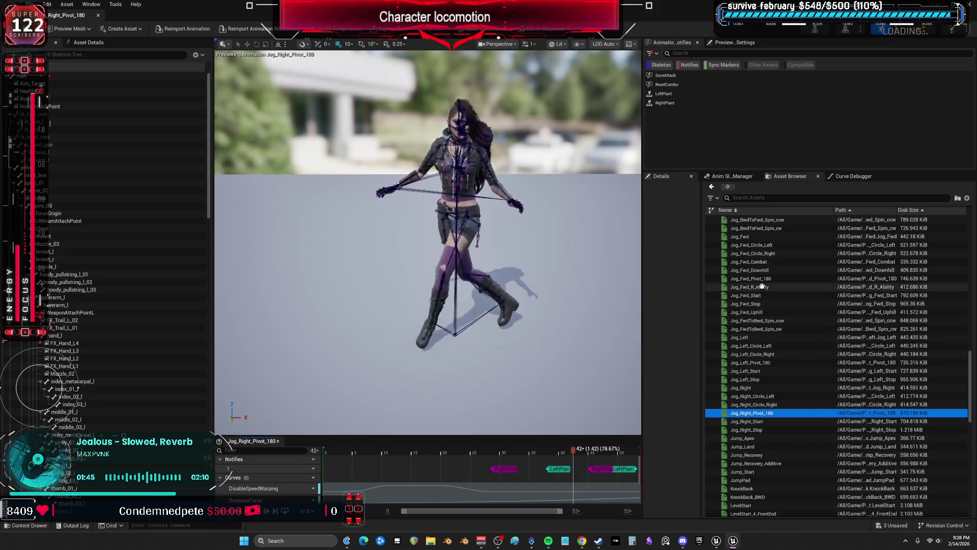
double_click(751, 278)
scroll(781, 434, down, 5)
double_click(779, 451)
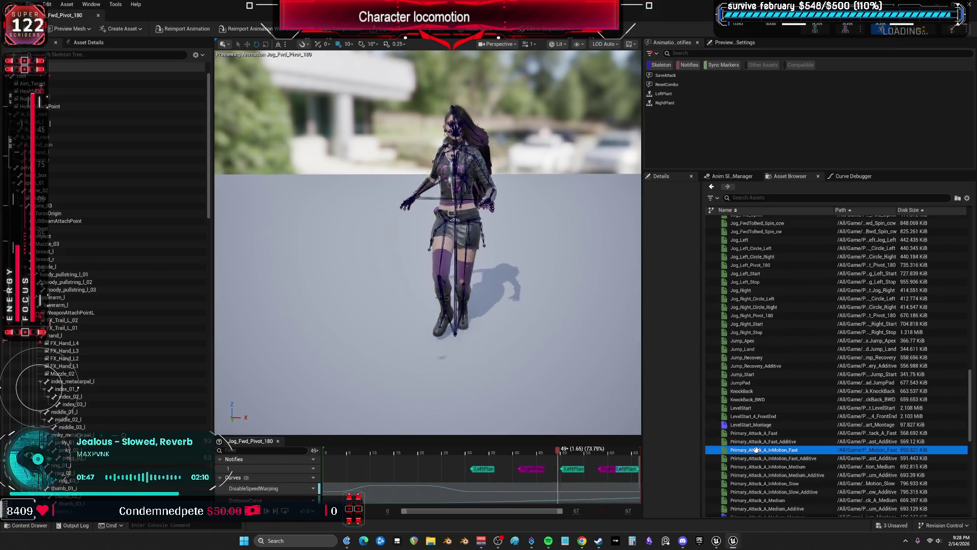
scroll(777, 453, down, 1)
double_click(776, 471)
scroll(778, 463, down, 12)
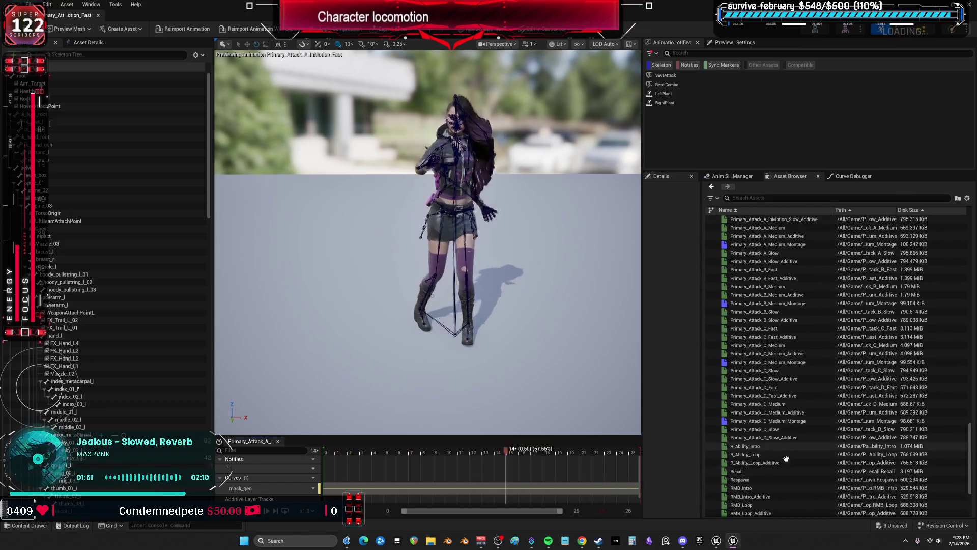
double_click(764, 477)
scroll(765, 458, up, 12)
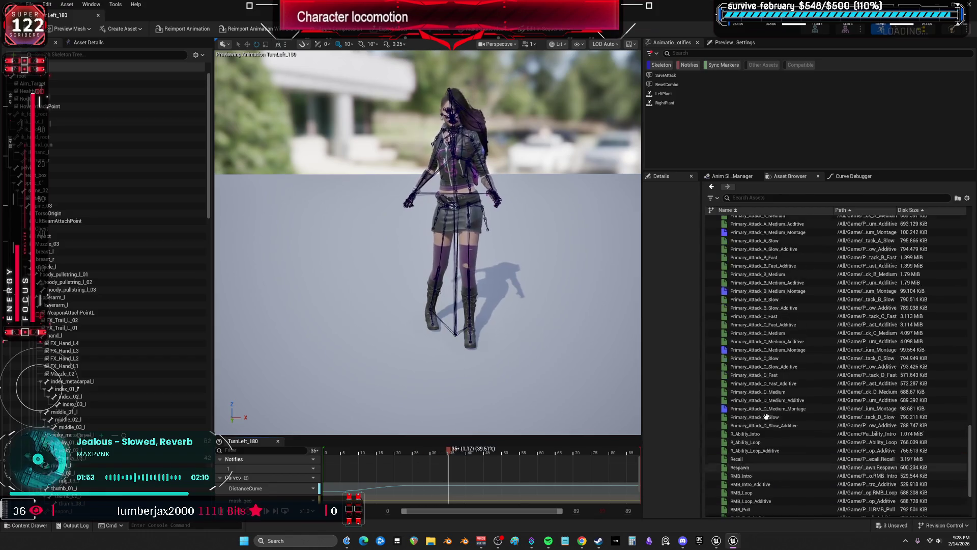
scroll(766, 416, up, 3)
double_click(748, 275)
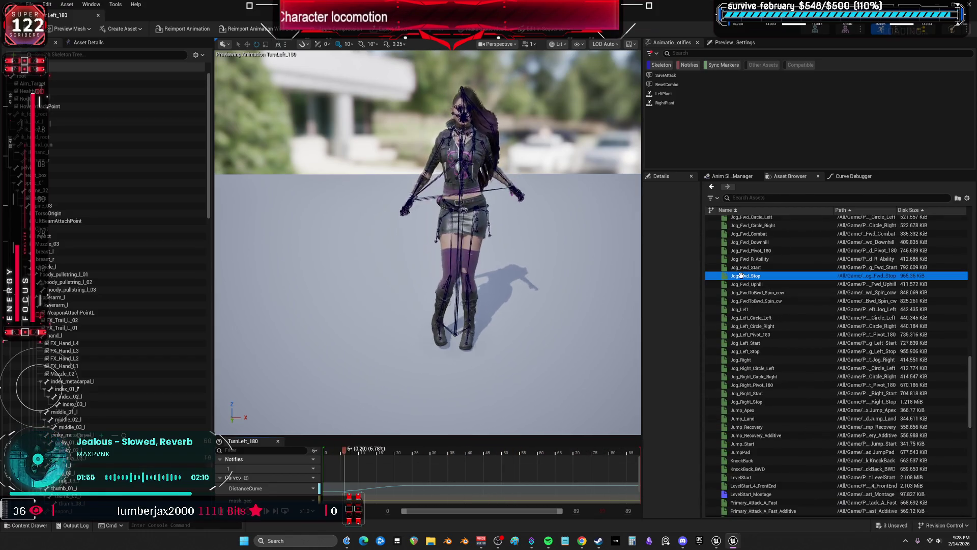
double_click(751, 241)
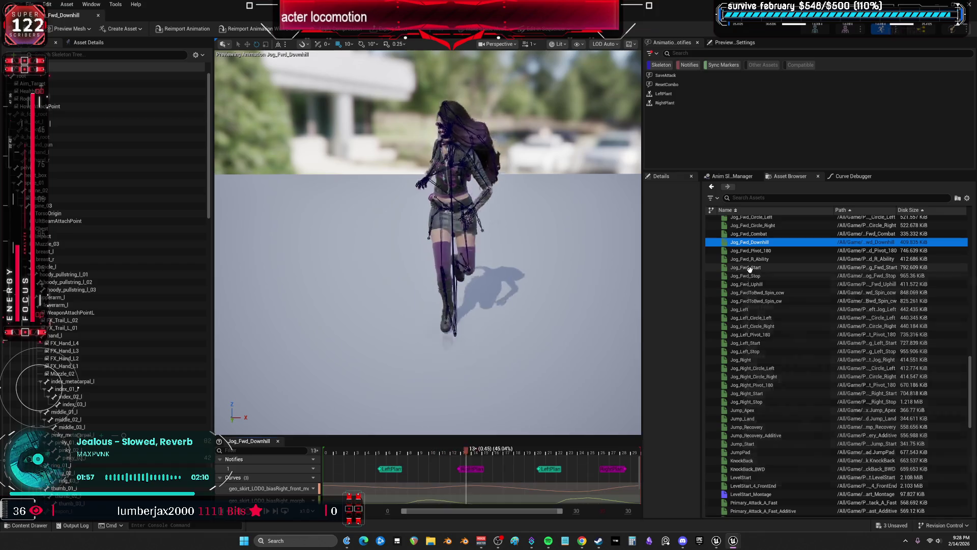
key(alt+Tab)
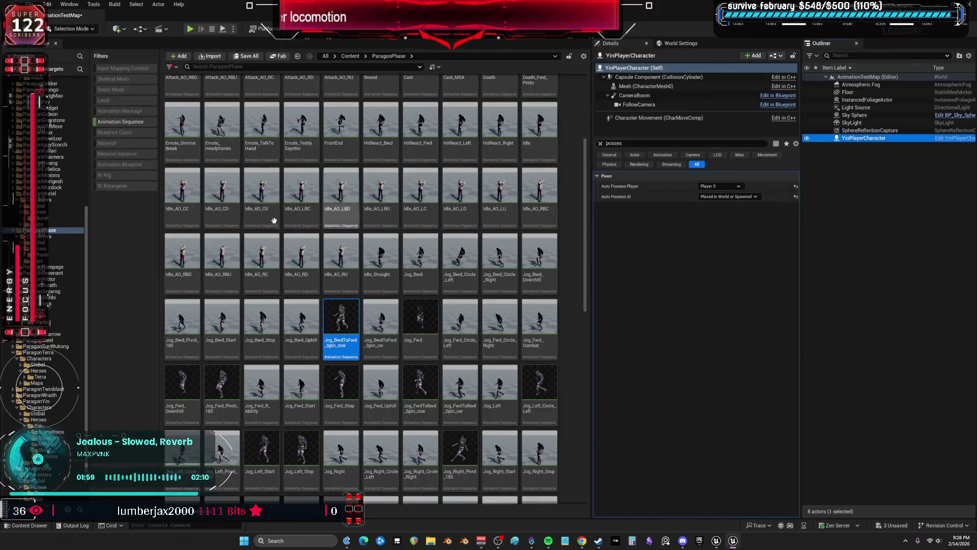
Step: Open the ParagonCountess animation folder and scroll to its jog animations
scroll(69, 240, up, 5)
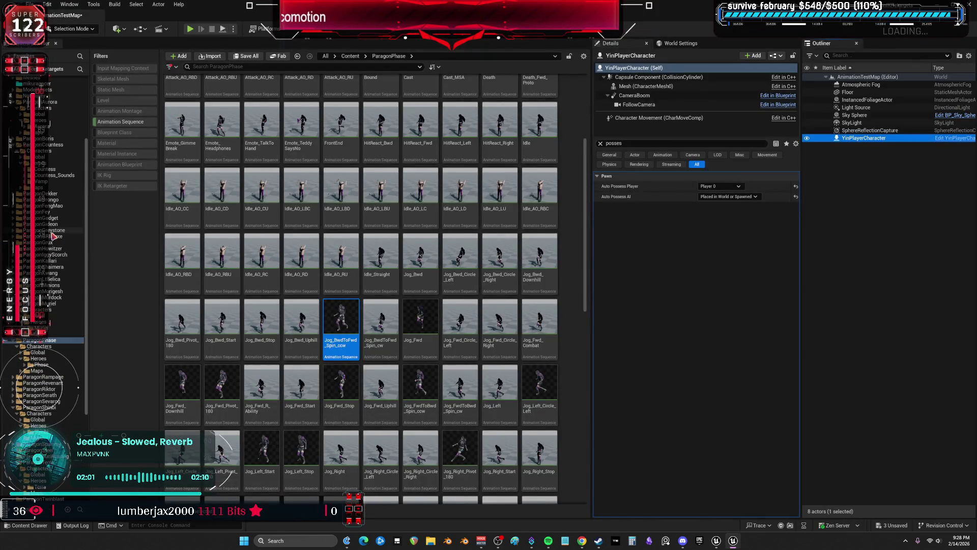
scroll(53, 236, up, 3)
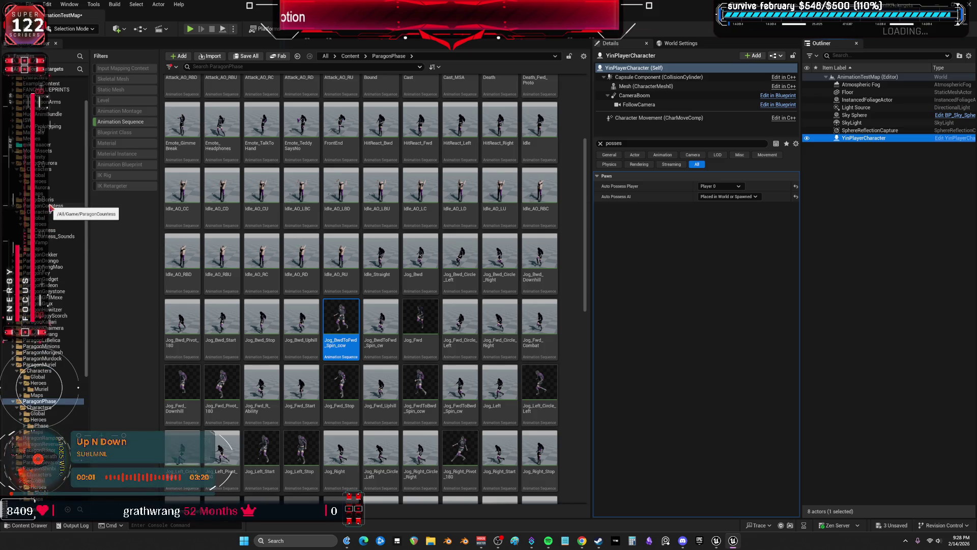
click(51, 206)
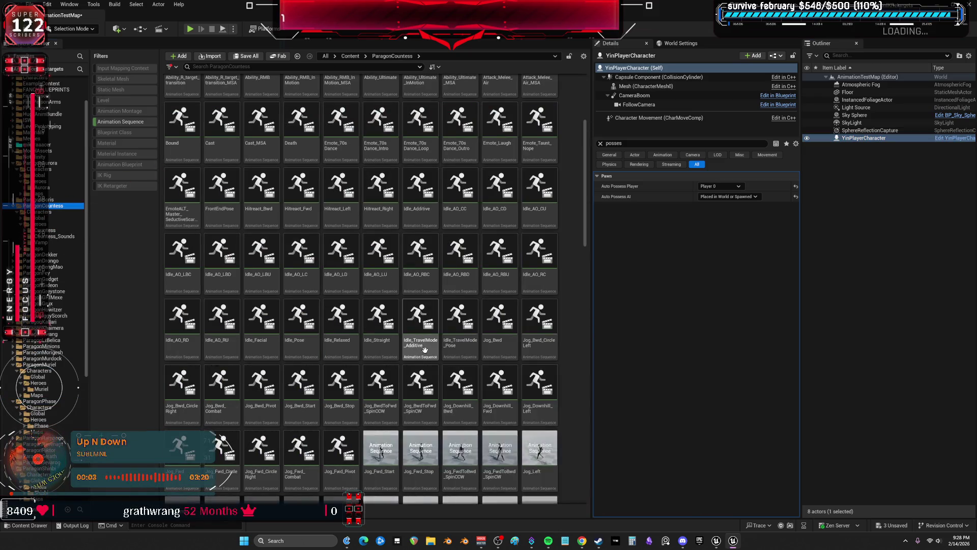
scroll(419, 321, down, 3)
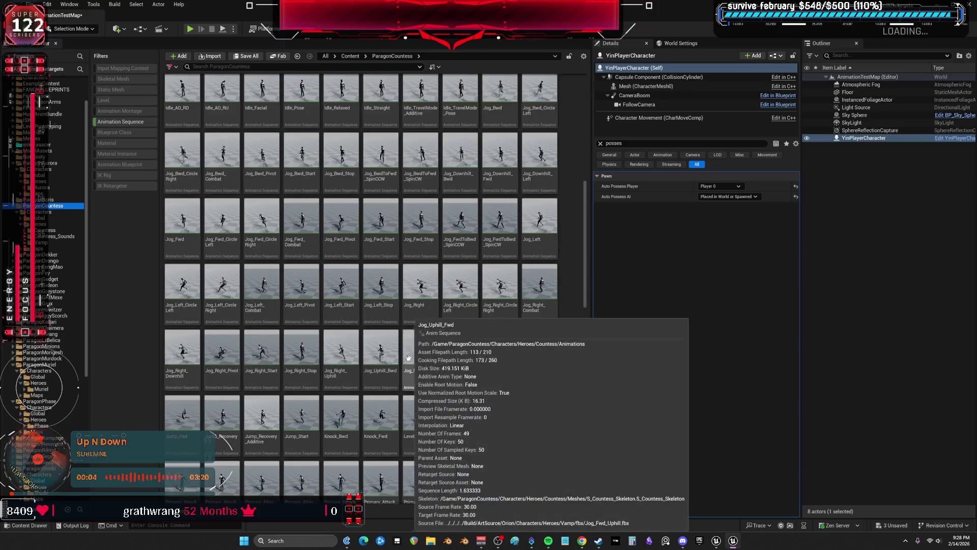
scroll(392, 379, down, 1)
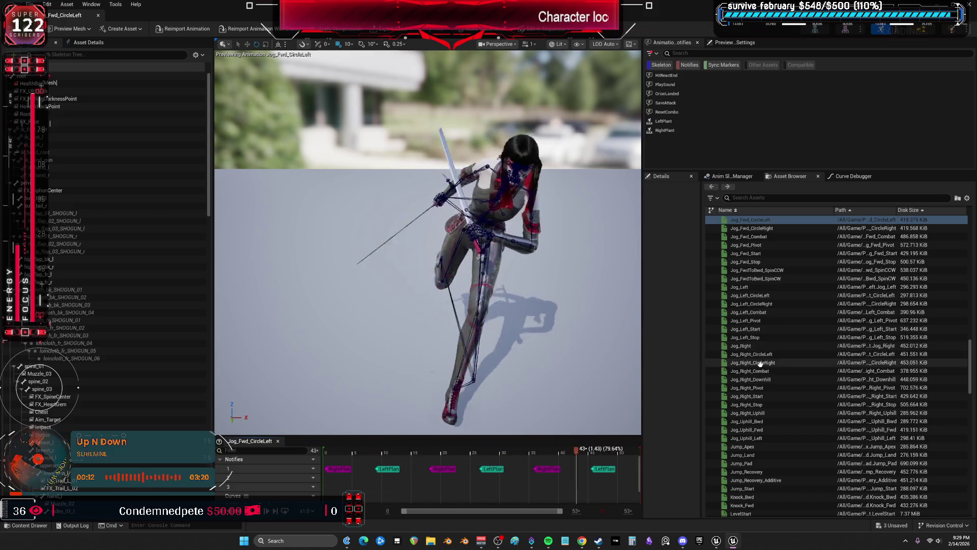
Step: Preview Jog_Right_CircleLeft, Jog_Fwd_Start and other Countess jog animations, then close the preview
double_click(759, 354)
click(753, 430)
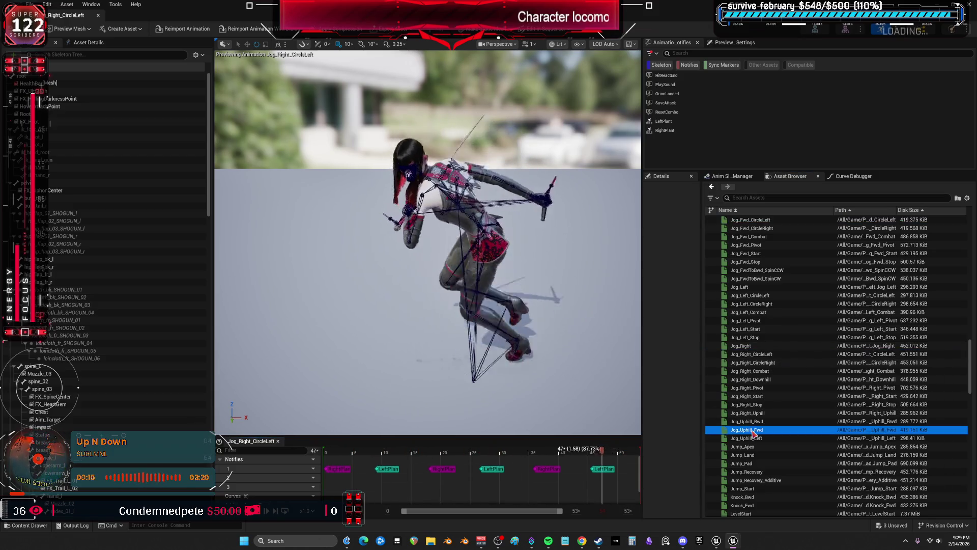
click(753, 404)
click(753, 304)
double_click(745, 253)
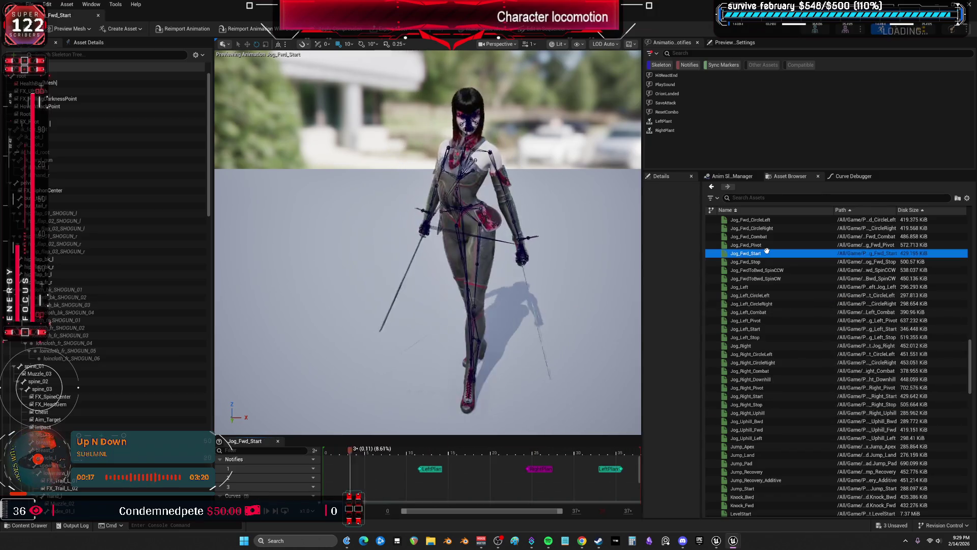
click(99, 15)
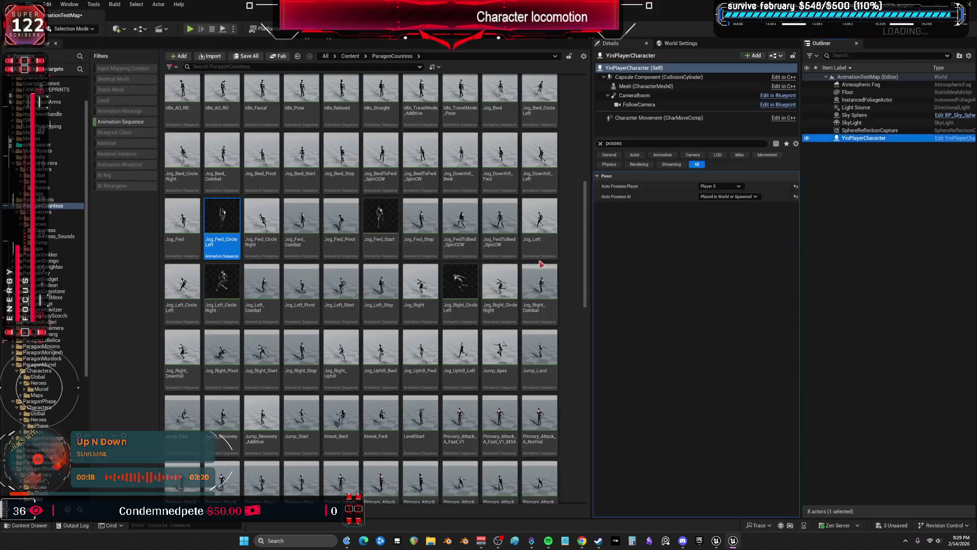
Step: Browse to Shinbi's hero character folder and clear the Animation Sequence filter
scroll(73, 343, down, 10)
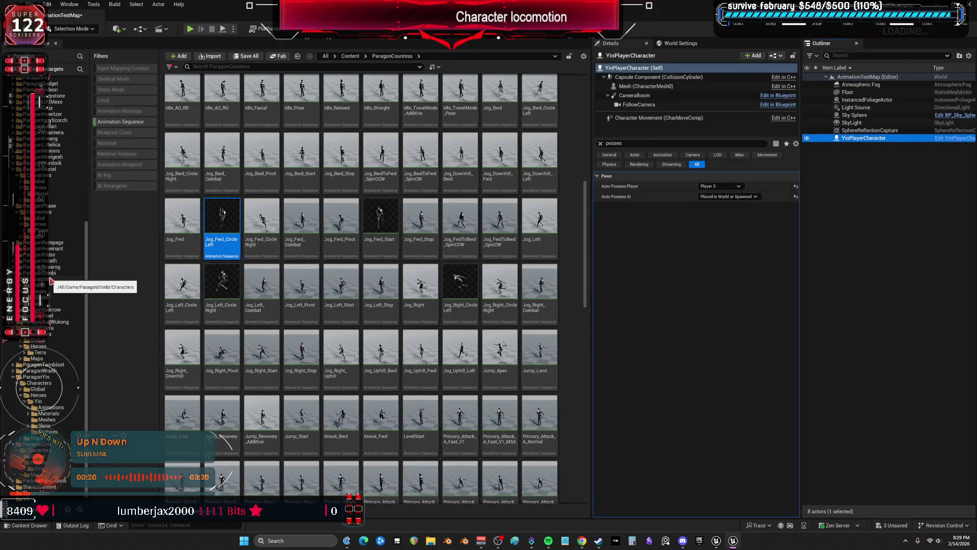
click(52, 274)
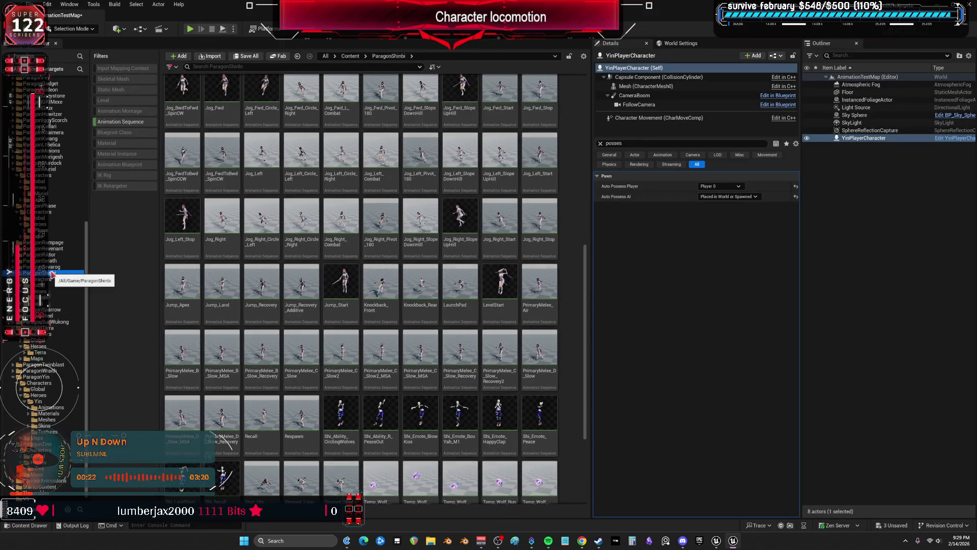
scroll(51, 359, down, 1)
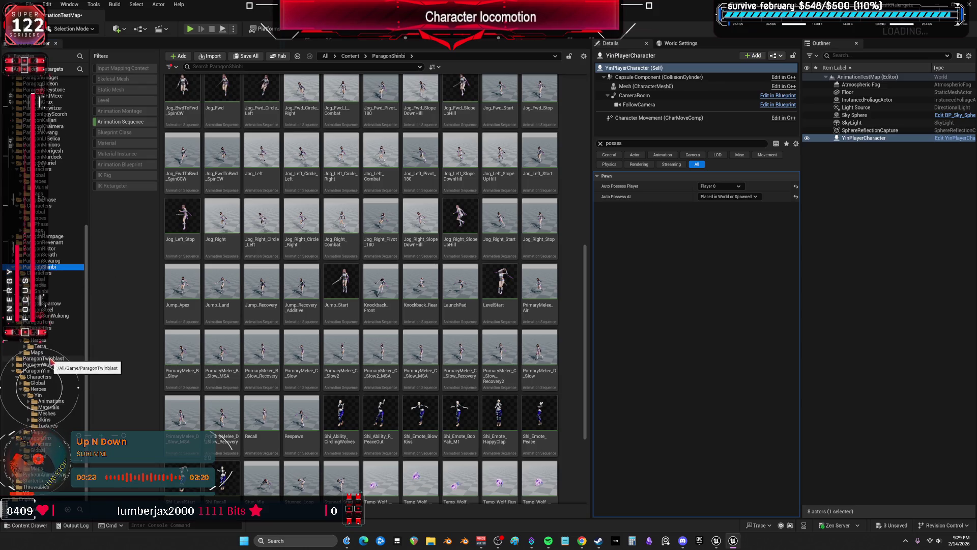
click(39, 396)
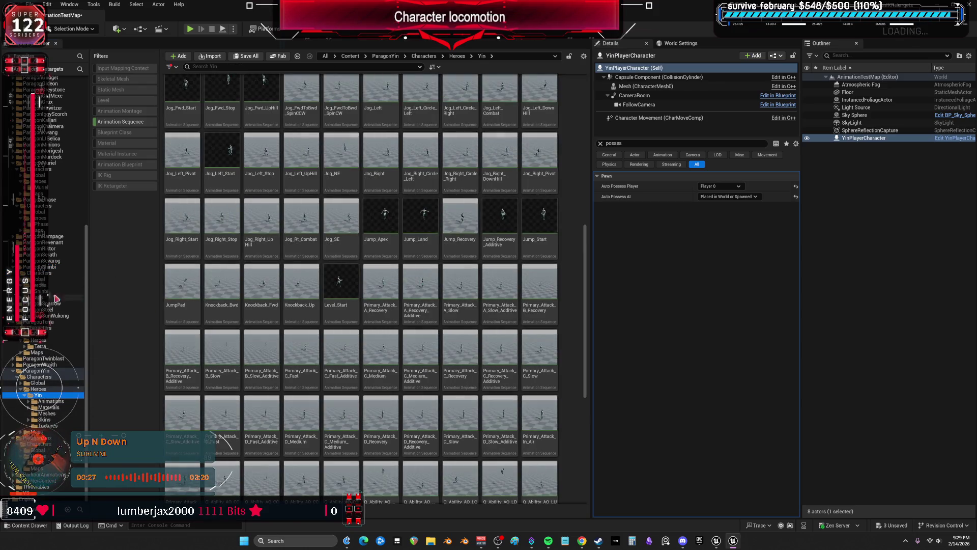
click(50, 291)
scroll(181, 134, down, 1)
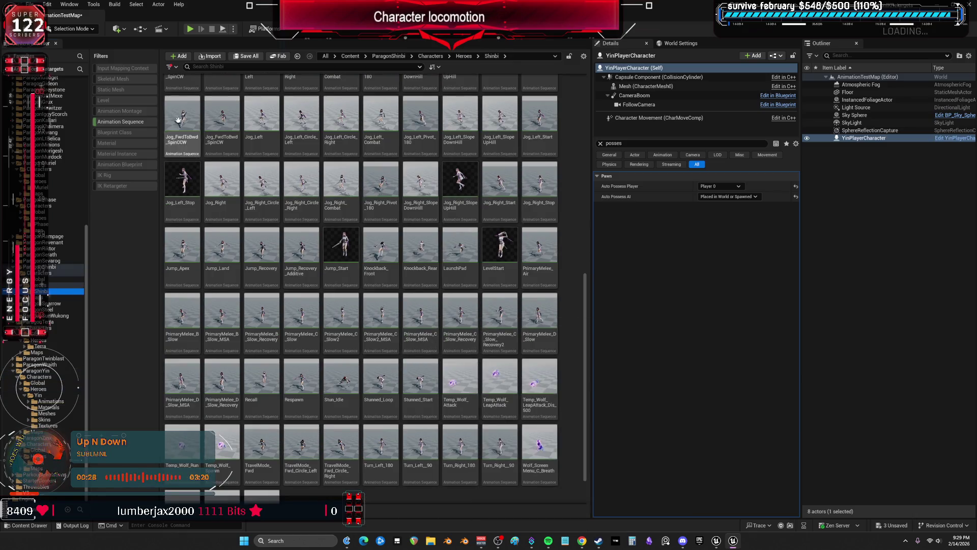
click(128, 123)
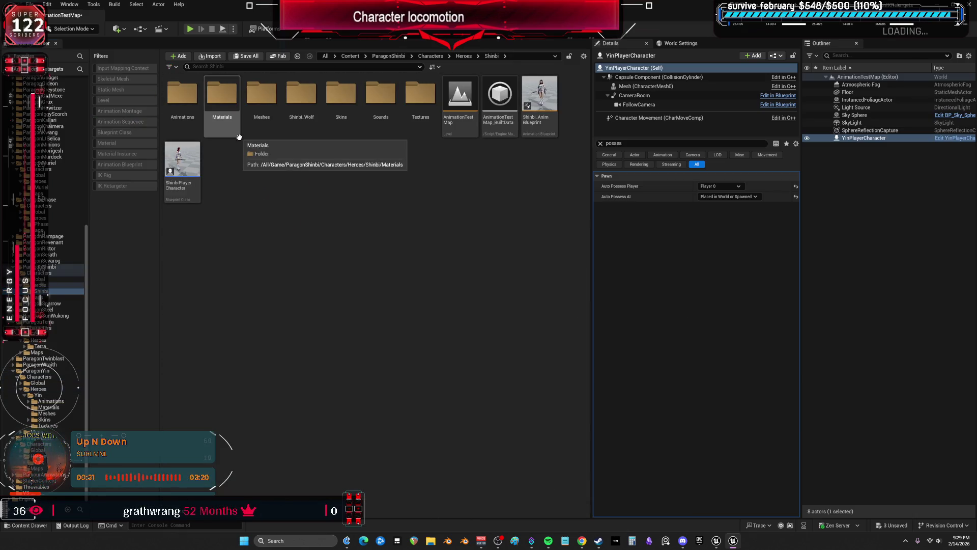
Step: Open Shinbi's Animations folder, then its Blendspaces subfolder with the jog blend spaces
double_click(193, 94)
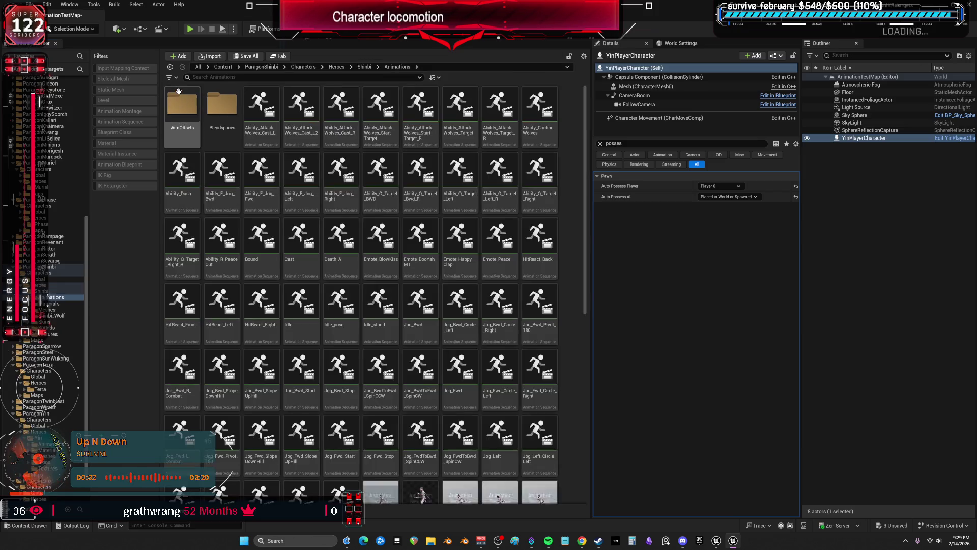
scroll(563, 312, down, 10)
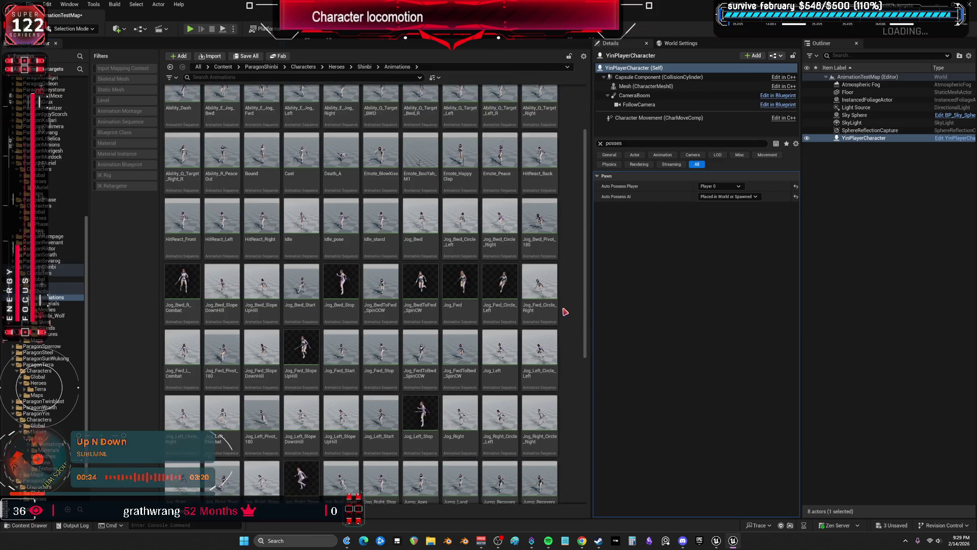
scroll(581, 356, up, 10)
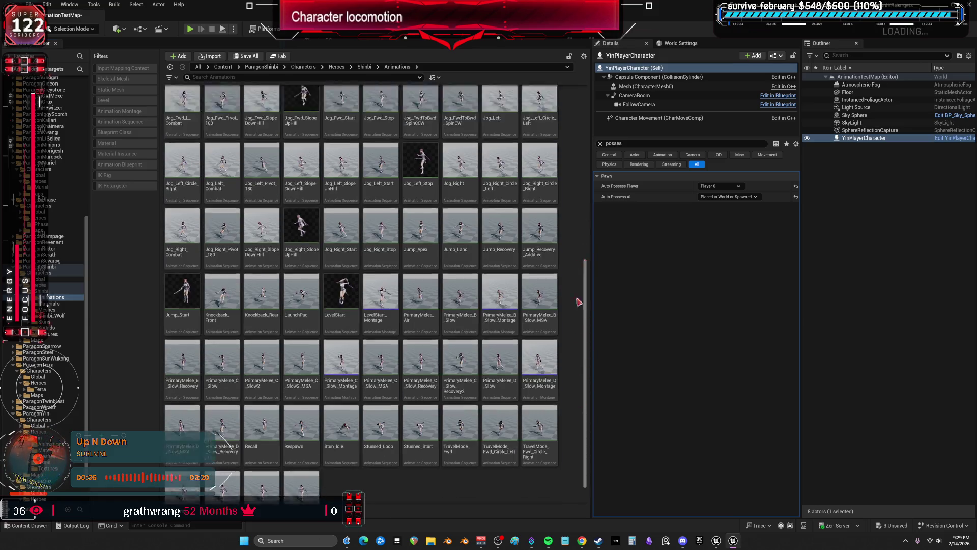
double_click(219, 102)
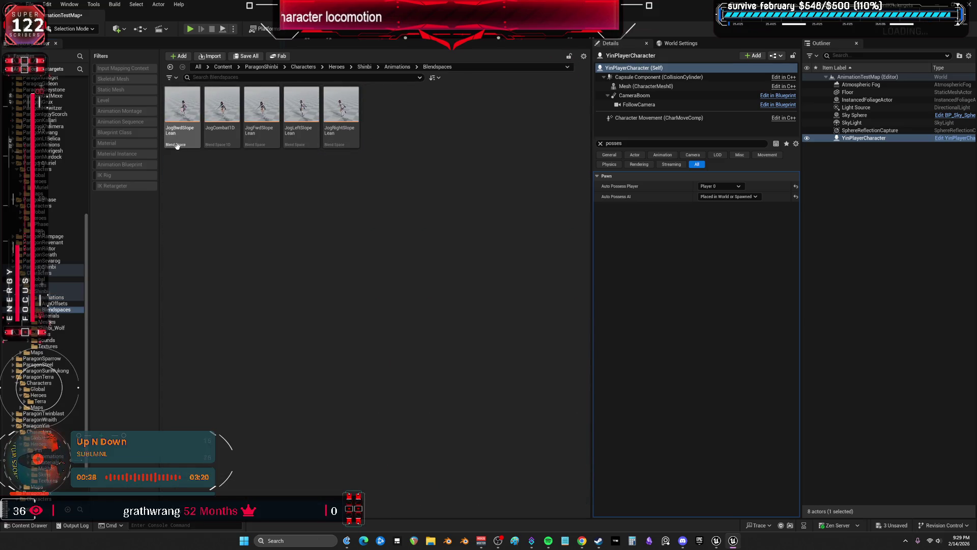
Step: Filter ParagonShinbi to animation blueprints and inspect Shinbi_AnimBlueprint's EventGraph, then close it
click(49, 274)
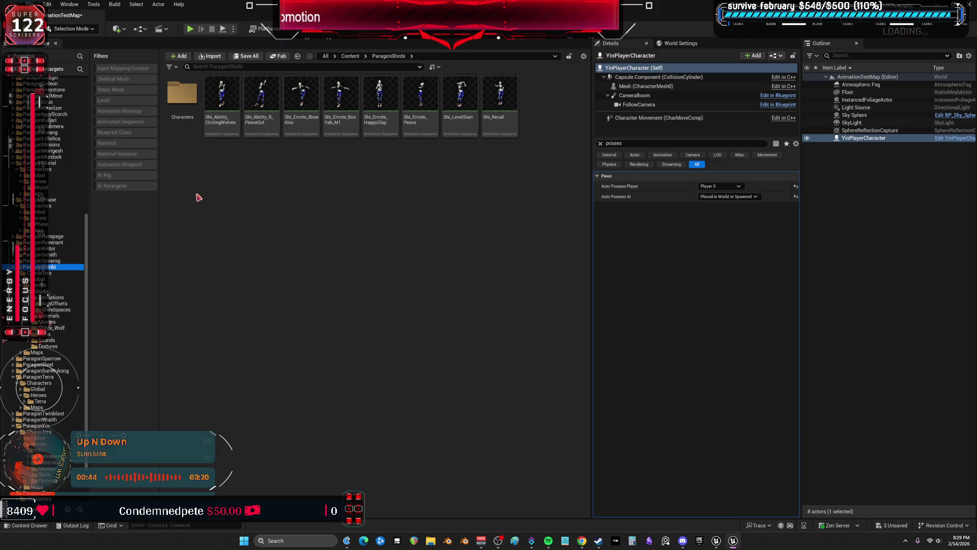
click(127, 165)
double_click(182, 99)
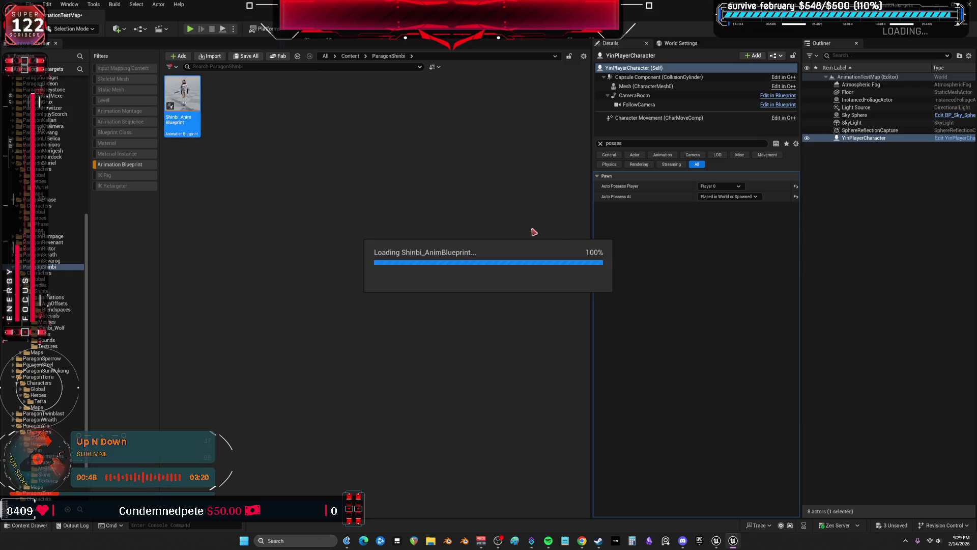
scroll(432, 266, down, 3)
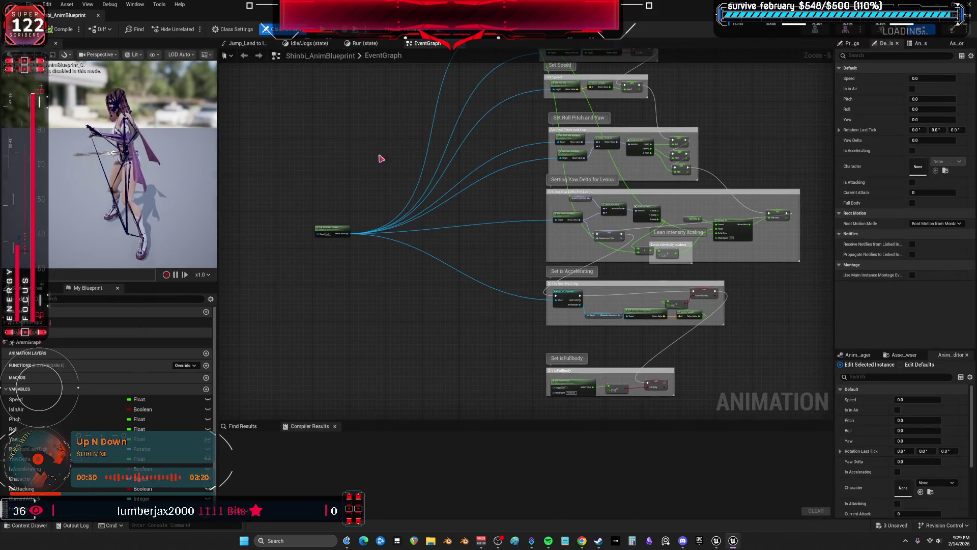
key(alt+Tab)
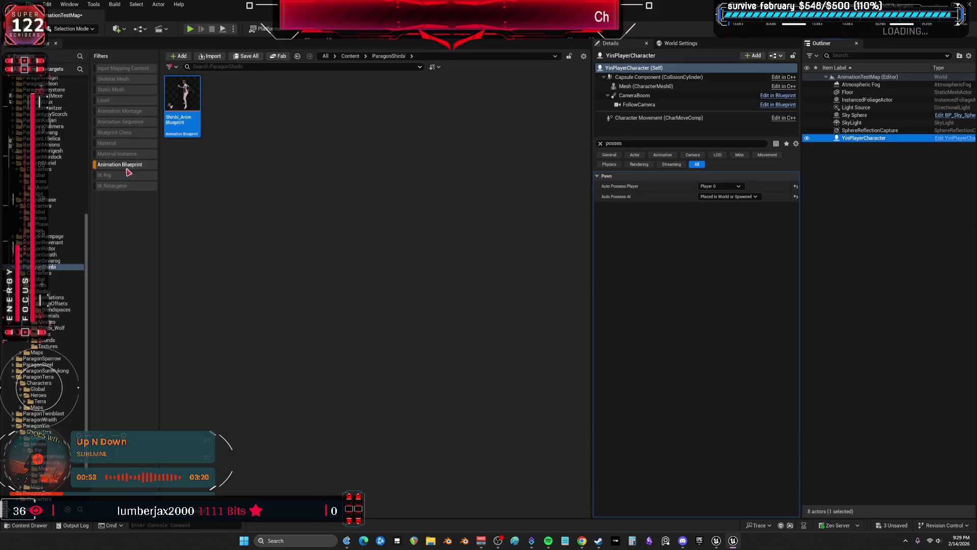
right_click(48, 271)
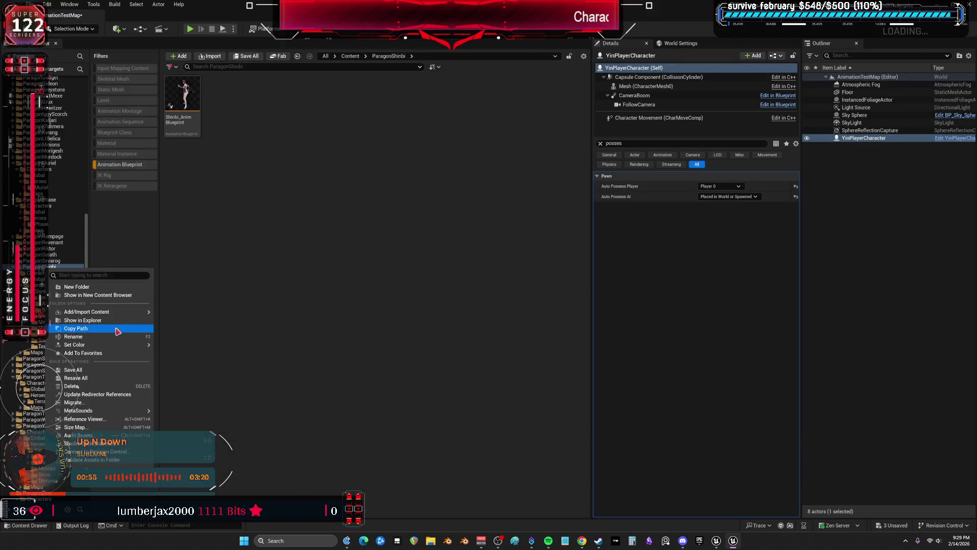
Step: Start migrating ParagonShinbi, saving pending changes, and collapse the folders in the asset report
click(104, 403)
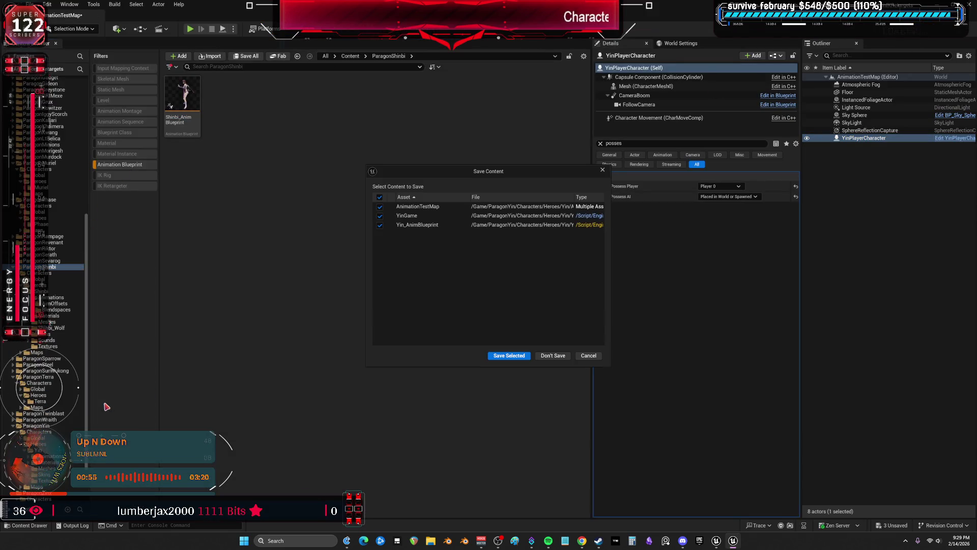
click(509, 356)
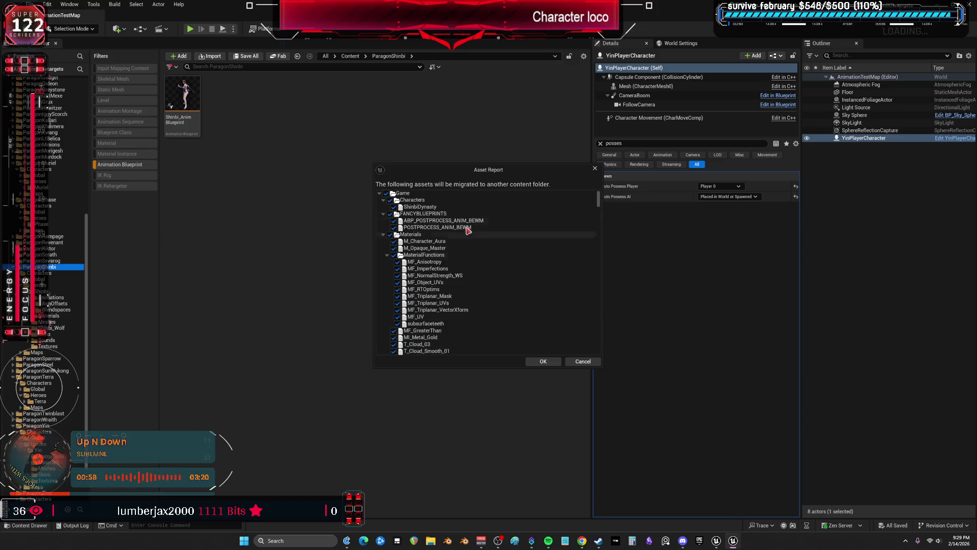
click(383, 199)
click(383, 207)
click(383, 213)
click(383, 220)
click(383, 227)
click(384, 234)
click(383, 241)
click(383, 248)
Step: Untick the unwanted folders, including Meshes, in the migration asset list
click(389, 248)
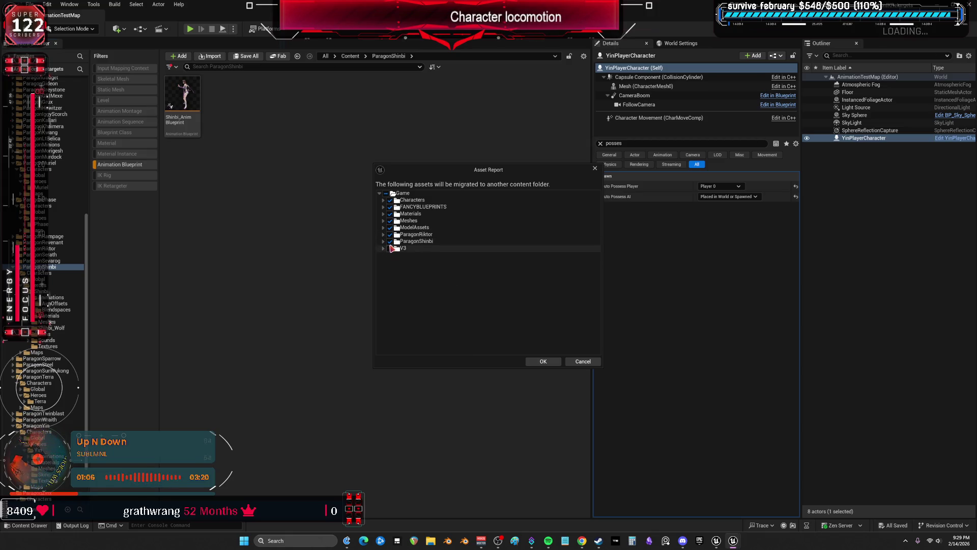
click(390, 234)
click(390, 227)
click(390, 220)
click(390, 214)
click(390, 200)
click(390, 207)
click(390, 220)
click(390, 221)
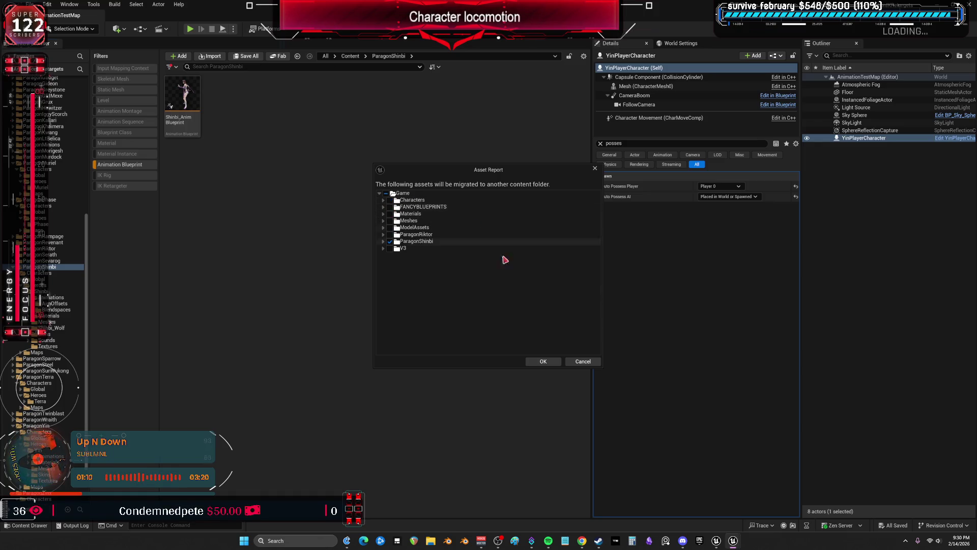
Step: Migrate into the V project's Content folder, overwriting existing assets for all files
click(549, 361)
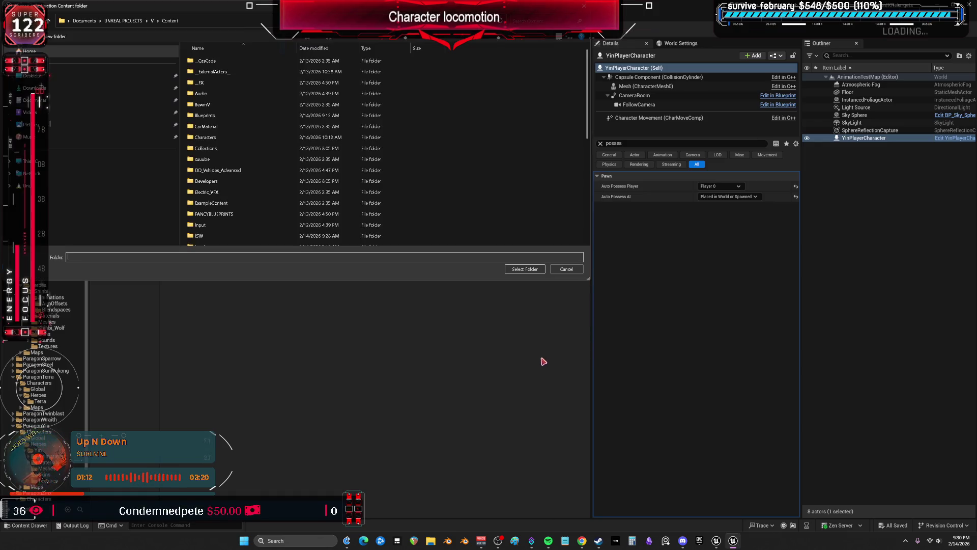
click(524, 269)
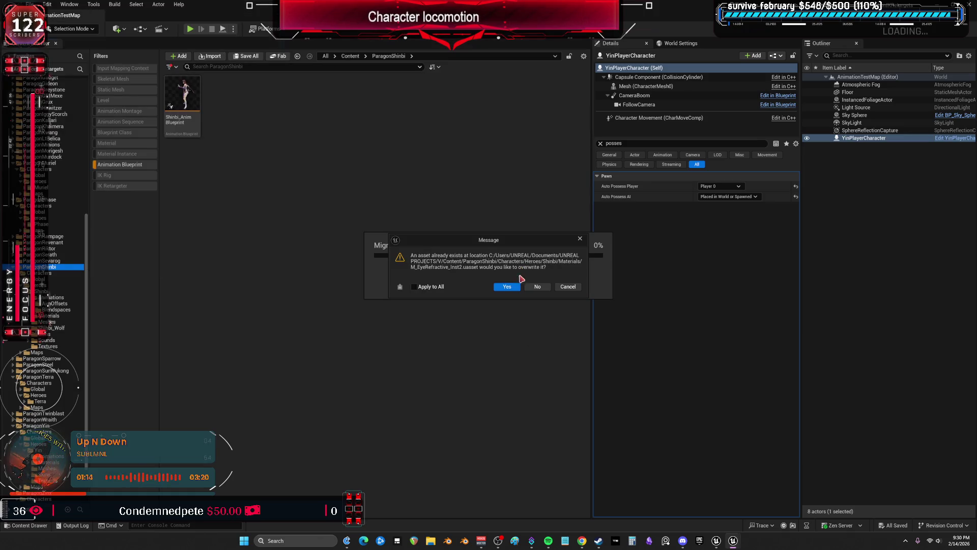
click(421, 288)
click(519, 288)
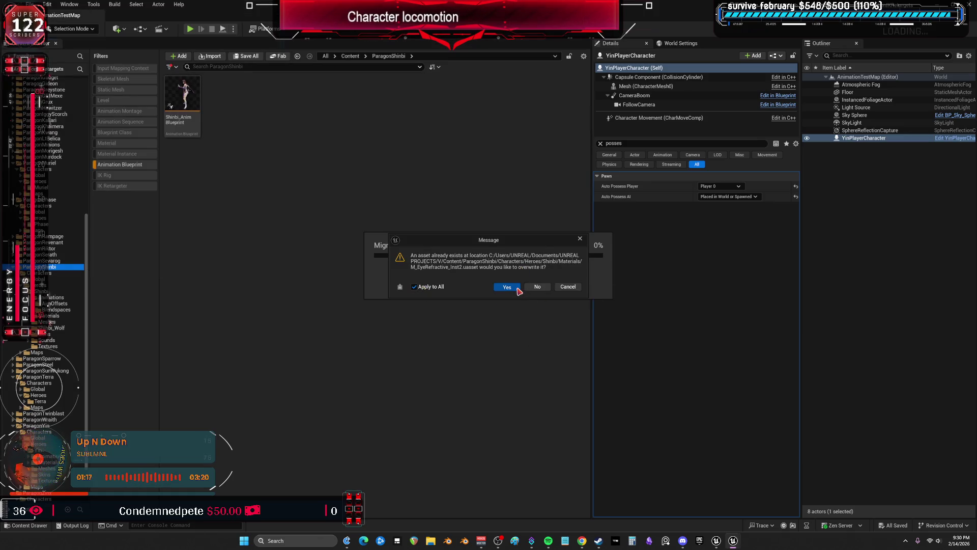
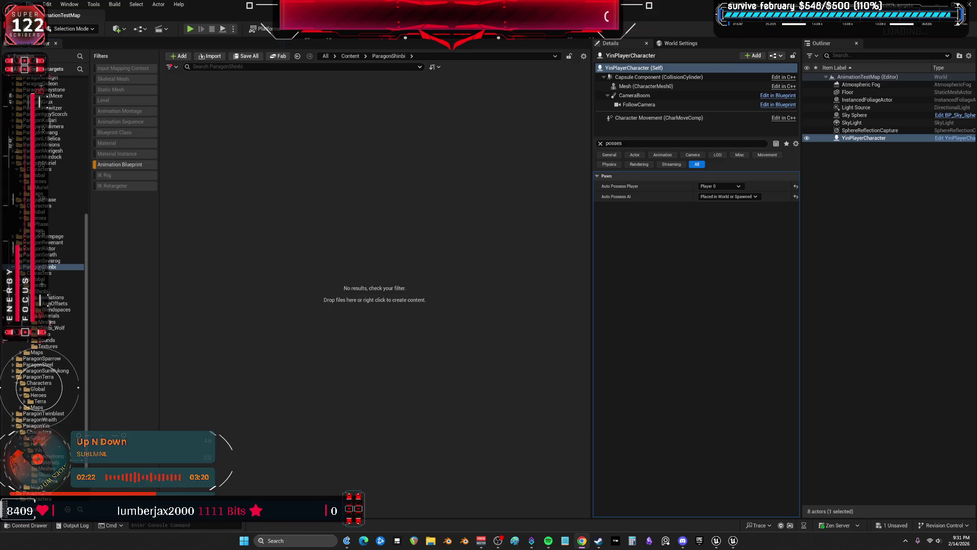
Step: Clear the folder filter, save all modified content and switch to DefaultLevel
click(136, 166)
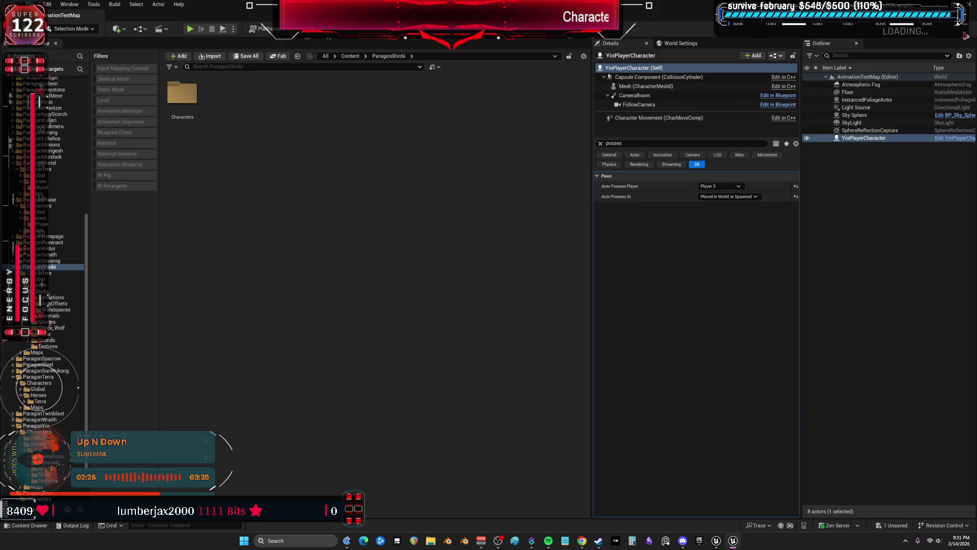
key(ctrl+shift+s)
click(556, 357)
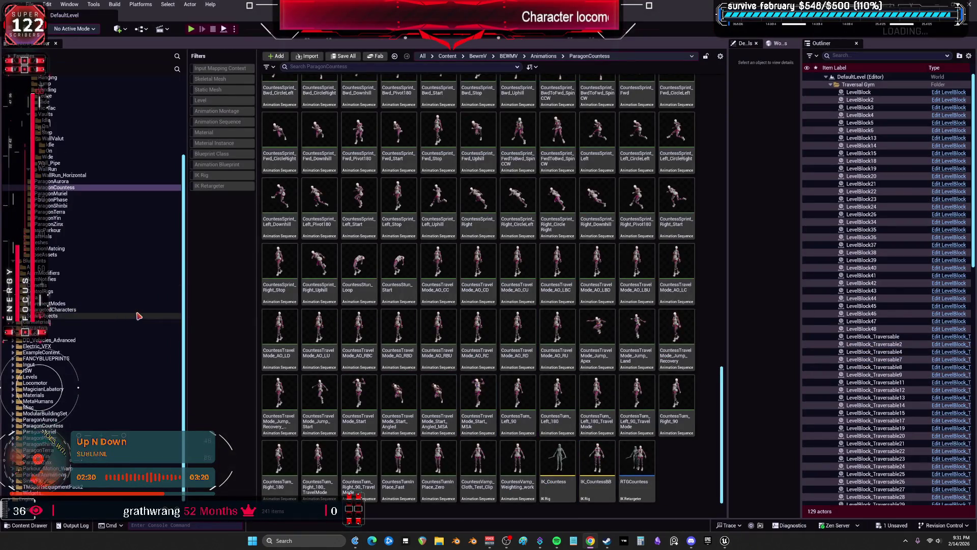
Step: Show the ParagonYin folder's Animation Blueprints and select Yin_AnimBlueprint
scroll(143, 339, down, 5)
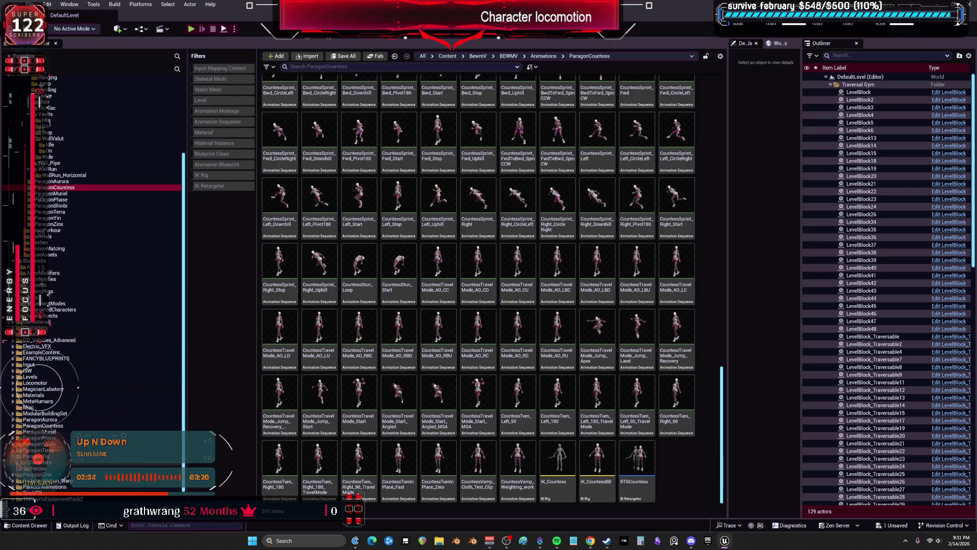
click(37, 456)
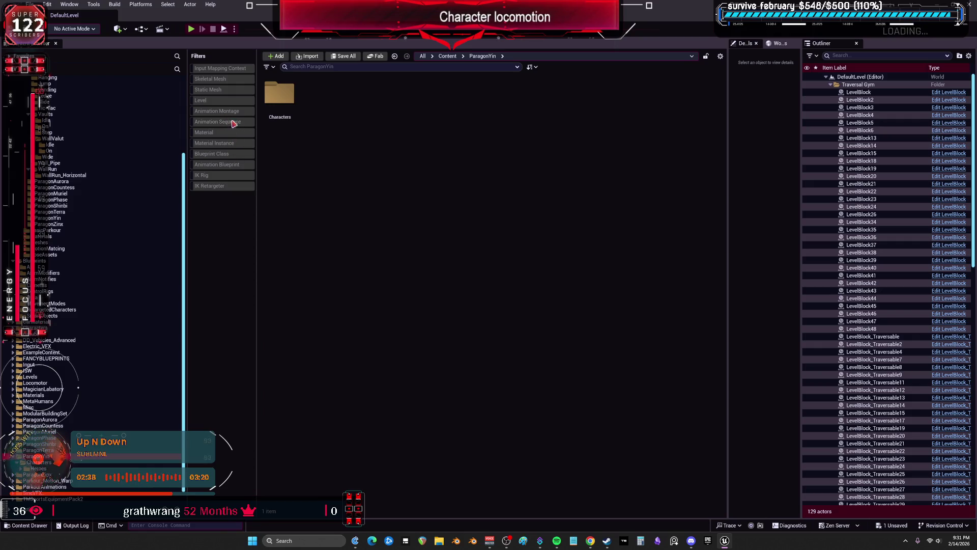
click(233, 123)
click(229, 122)
click(224, 164)
click(323, 96)
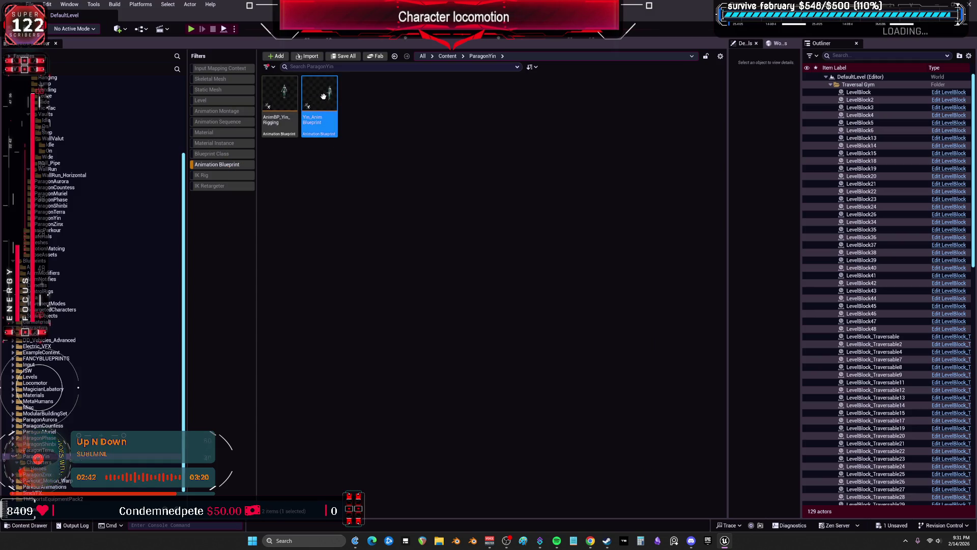
Step: Start retargeting Yin_AnimBlueprint with BEWMV as the target skeletal mesh
right_click(323, 97)
click(515, 210)
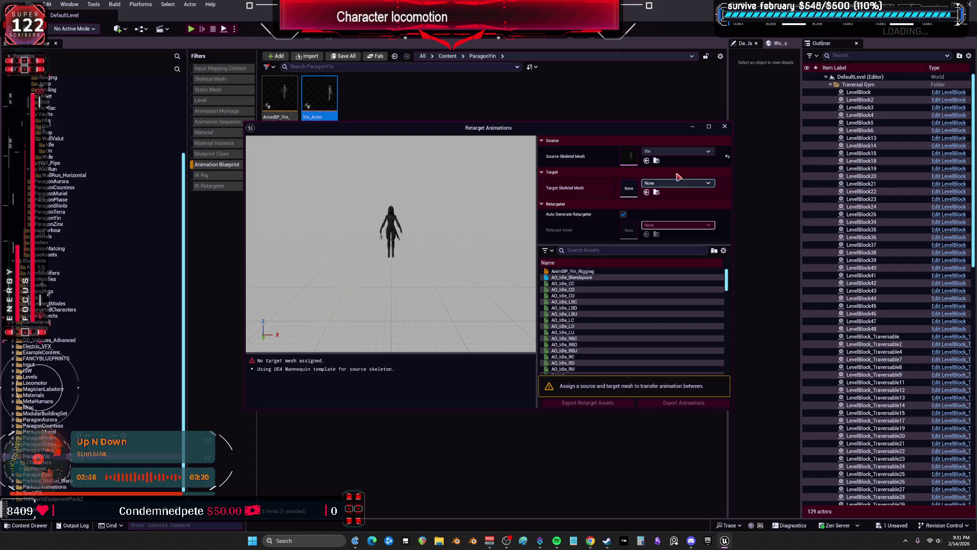
click(679, 183)
text(b)
mouse_move(698, 312)
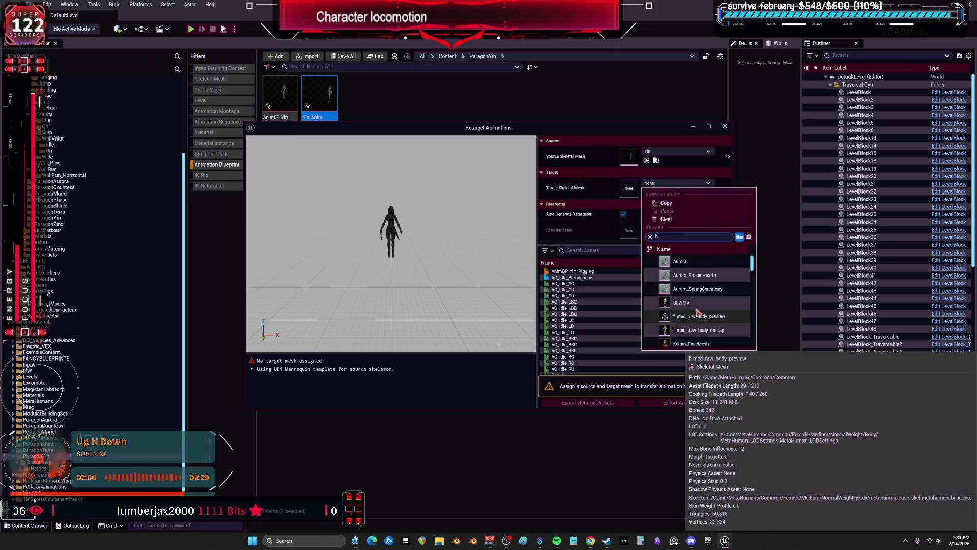
text(ewm,)
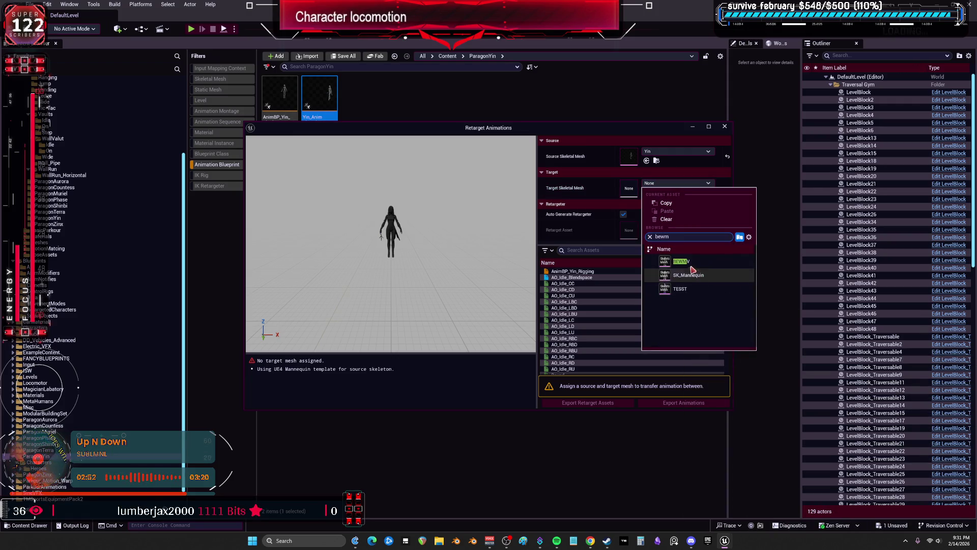
click(692, 269)
Step: Disable Auto Generate Retargeter and choose RTGYin as the retarget asset
click(624, 214)
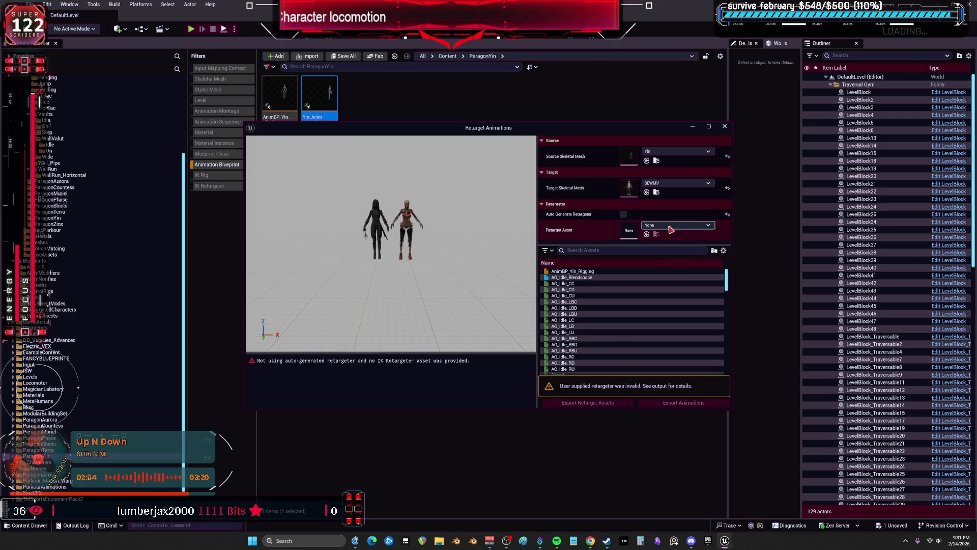
click(711, 232)
scroll(729, 345, down, 5)
scroll(728, 345, down, 3)
scroll(726, 346, down, 3)
scroll(725, 346, down, 6)
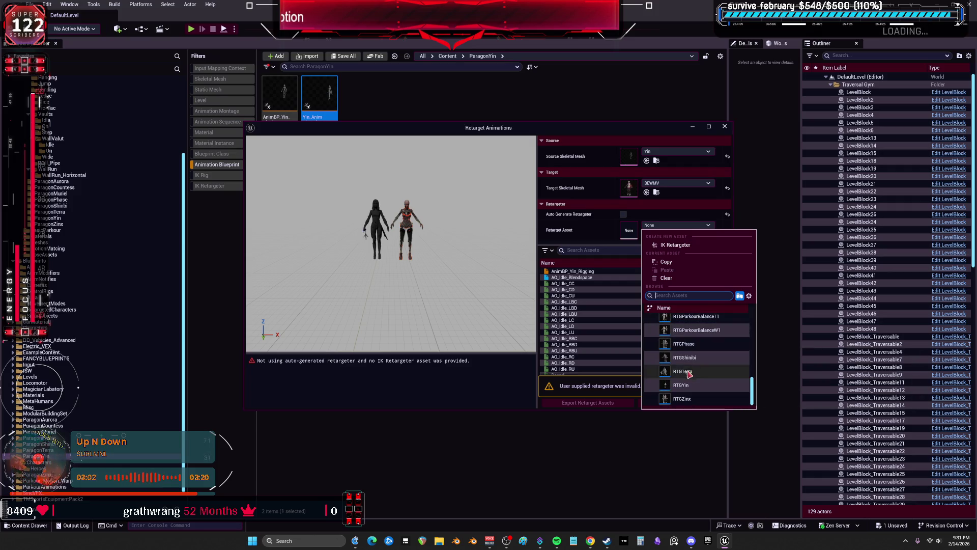
click(682, 385)
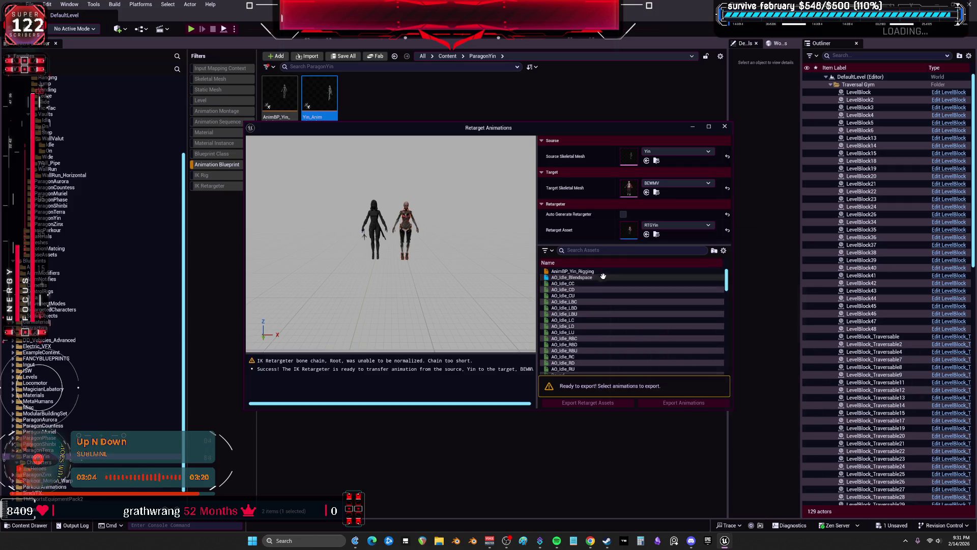
Step: Select Yin_AnimBlueprint and then every Yin asset in the list, and start Export Animations
drag(727, 279, 722, 393)
click(600, 366)
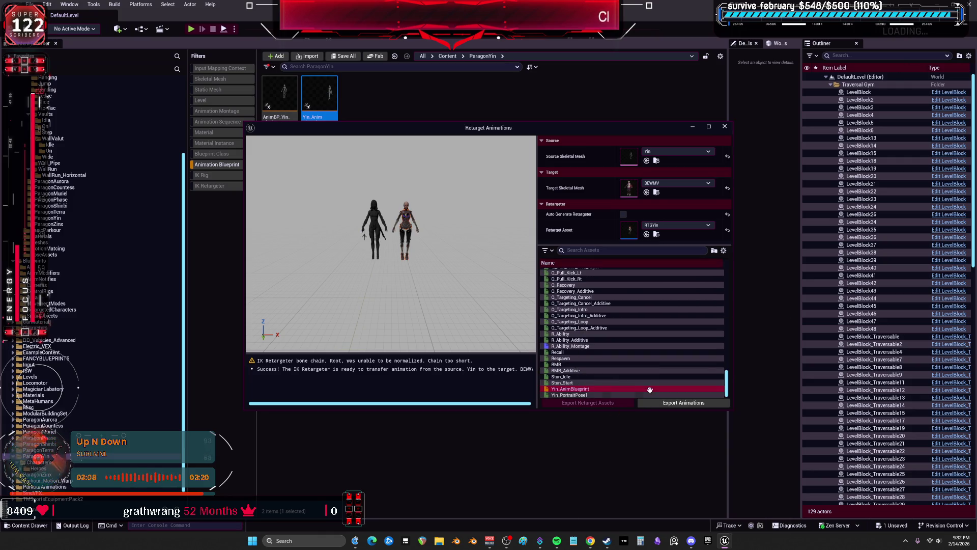
key(ctrl+a)
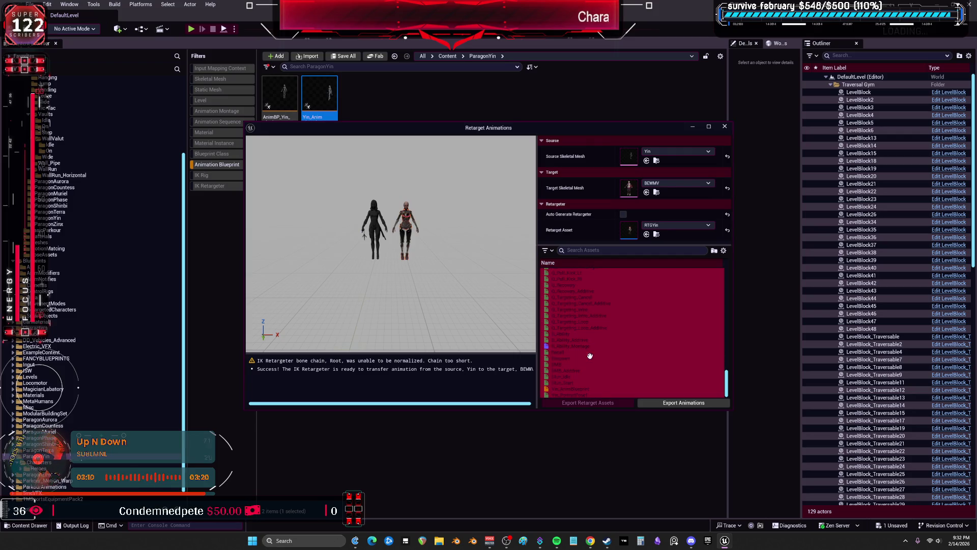
click(684, 403)
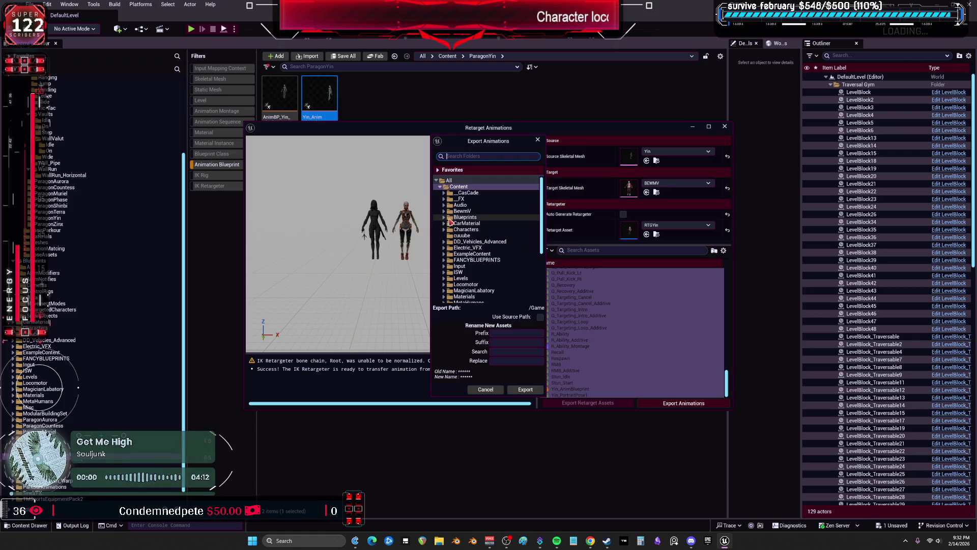
Step: Export the retargeted animations into BewmV/BEWMV/Animations/ParagonYin, accepting the batch export options
click(444, 211)
click(448, 217)
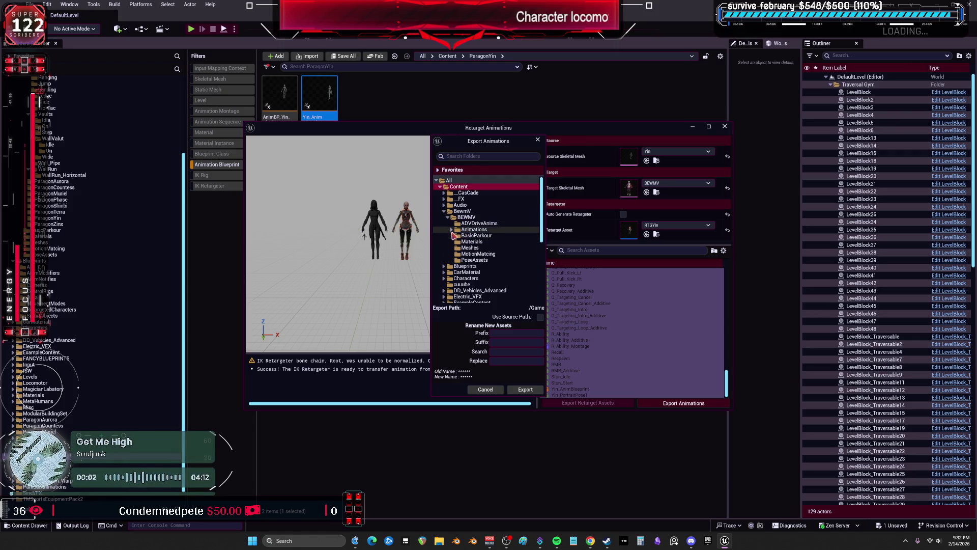
click(452, 229)
click(496, 279)
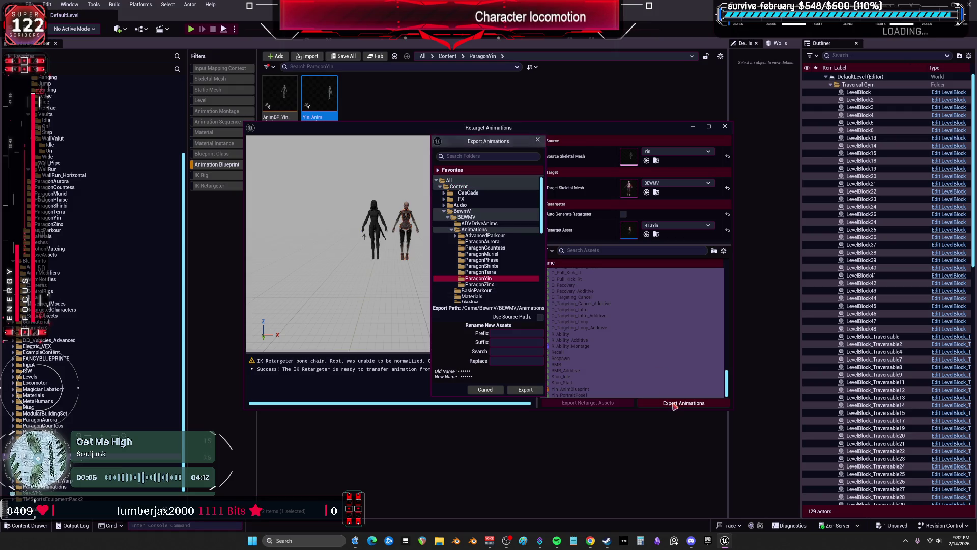
click(526, 389)
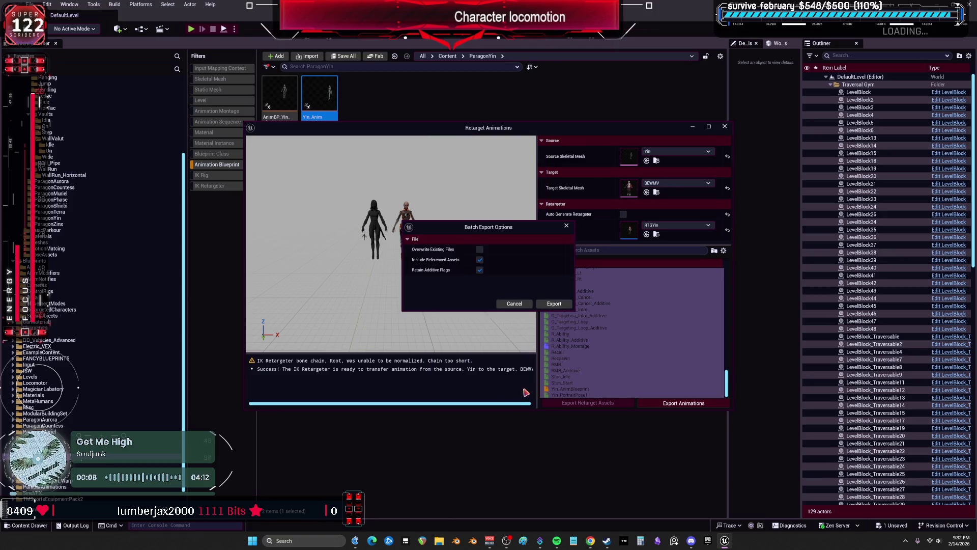
click(550, 304)
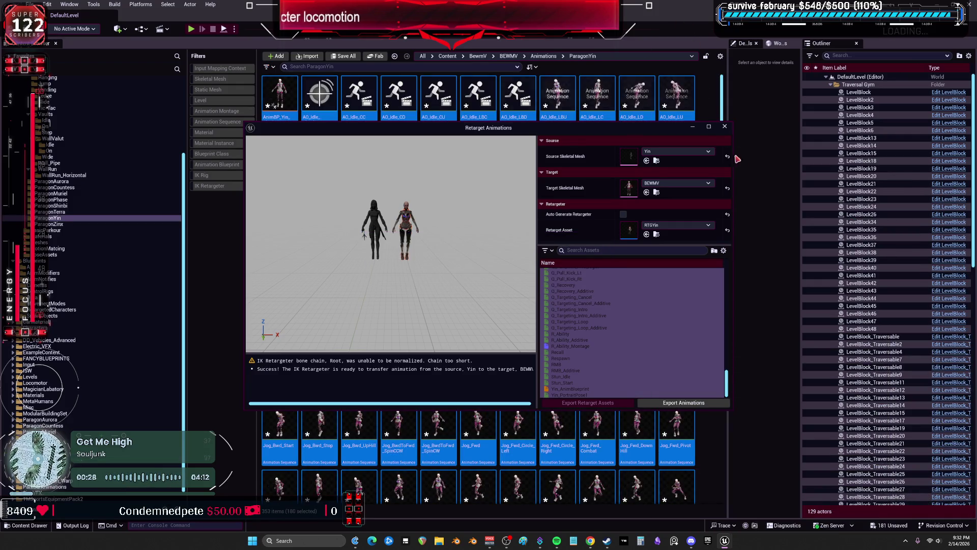
Step: Close the Retarget Animations window and save all modified assets
click(725, 127)
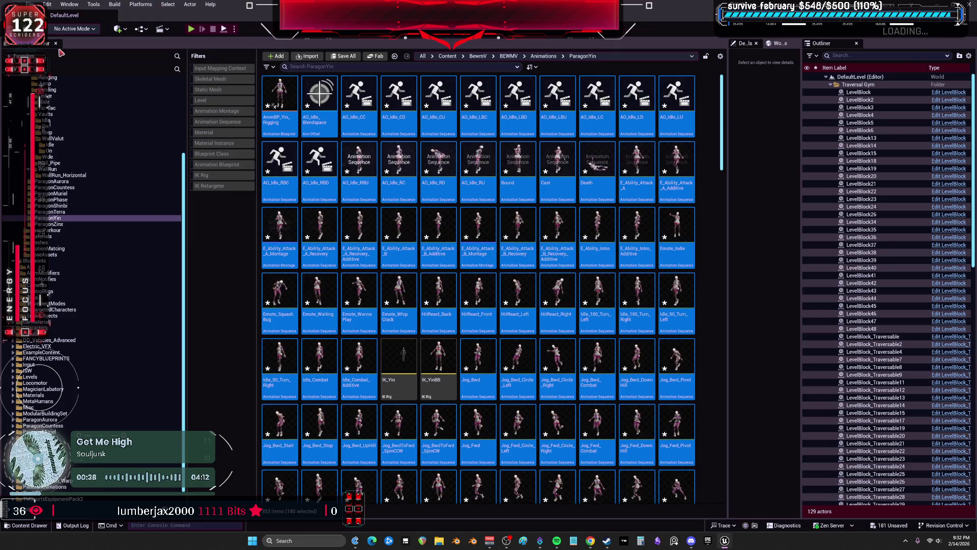
click(32, 5)
click(49, 114)
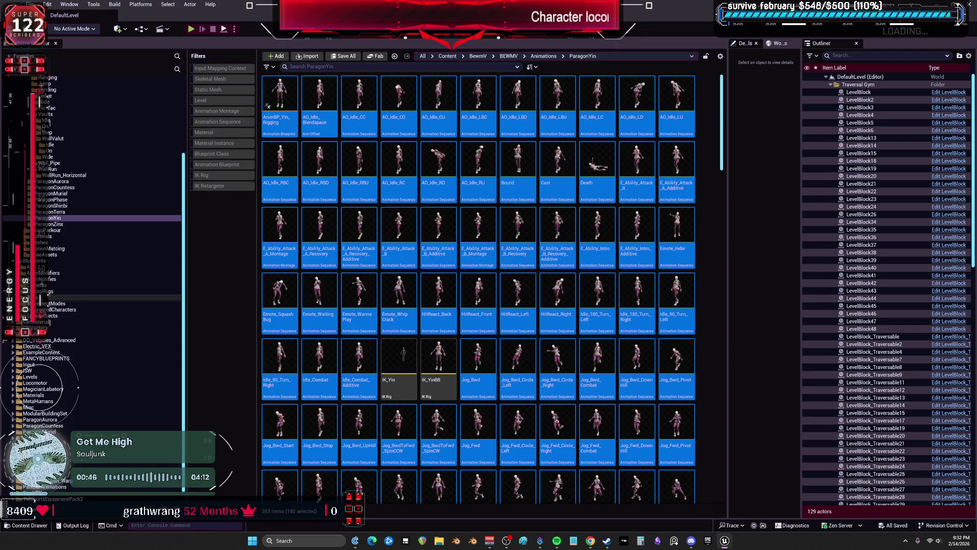
Step: Browse from BEWMV to Blueprints/RetargetedCharacters and open the BPV_BewmV blueprint
scroll(136, 249, up, 5)
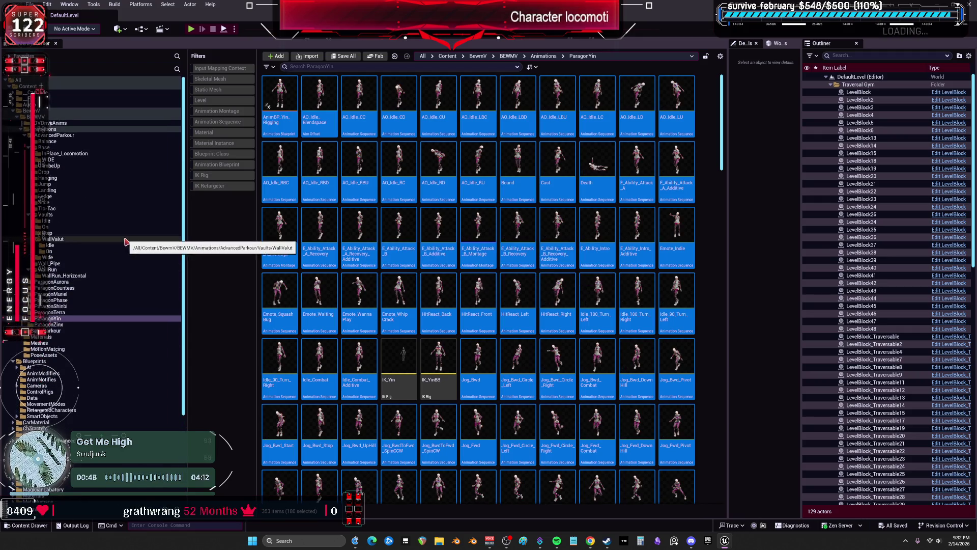
click(39, 117)
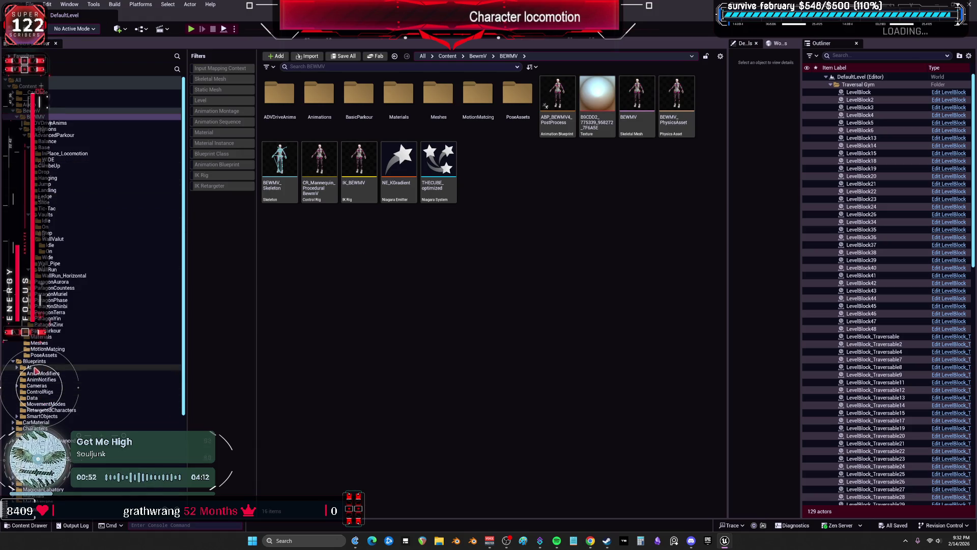
click(51, 410)
double_click(515, 123)
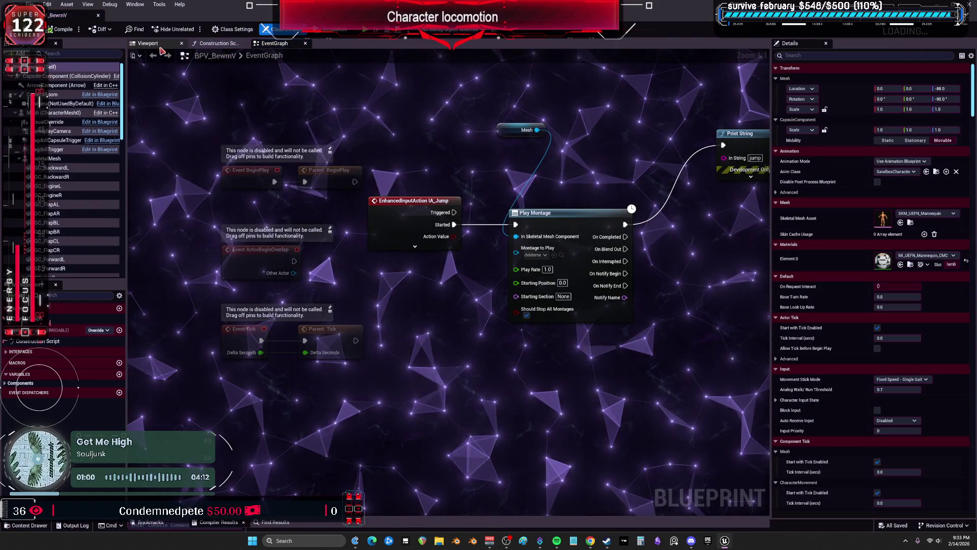
Step: Show BPV_BewmV in the Viewport and restore the editor window to reveal the Content Browser
click(148, 44)
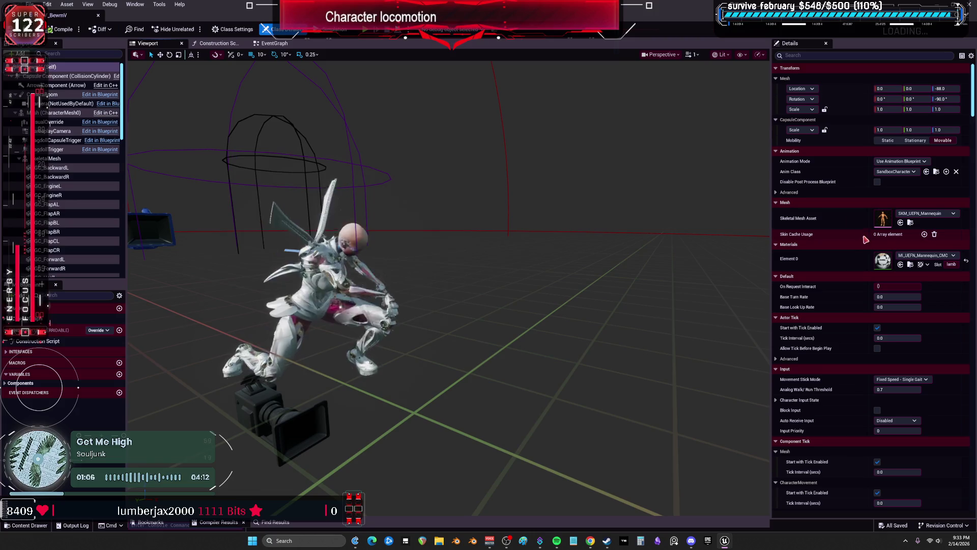
key(super+Down)
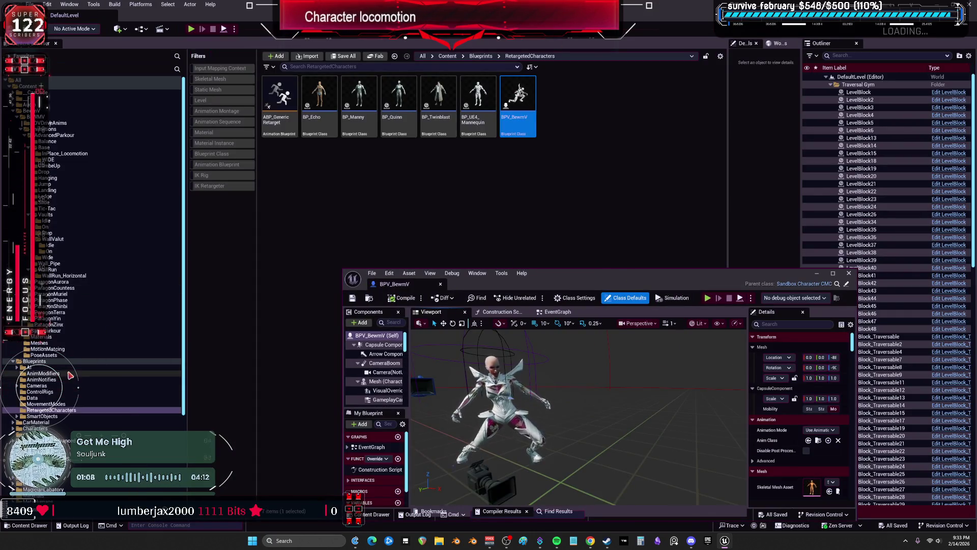
scroll(92, 416, down, 5)
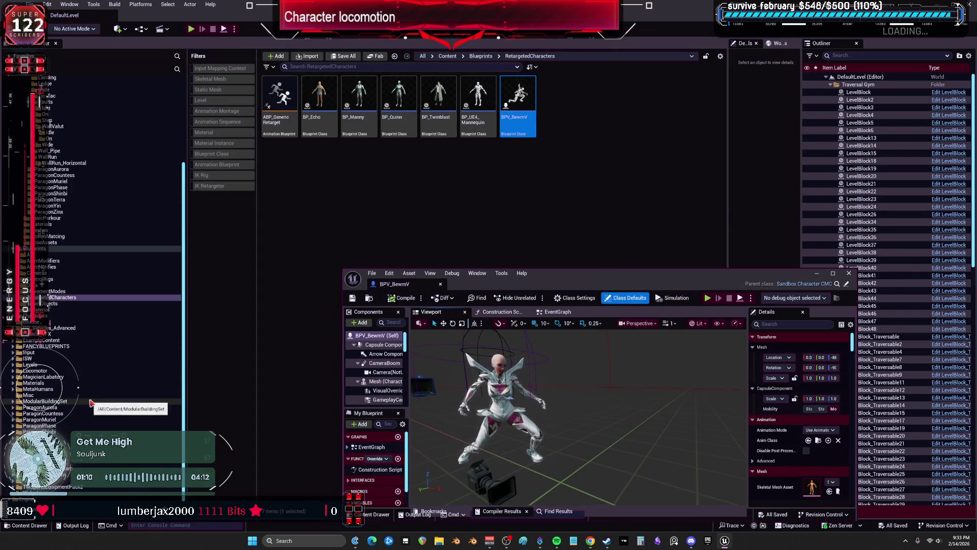
scroll(102, 413, up, 4)
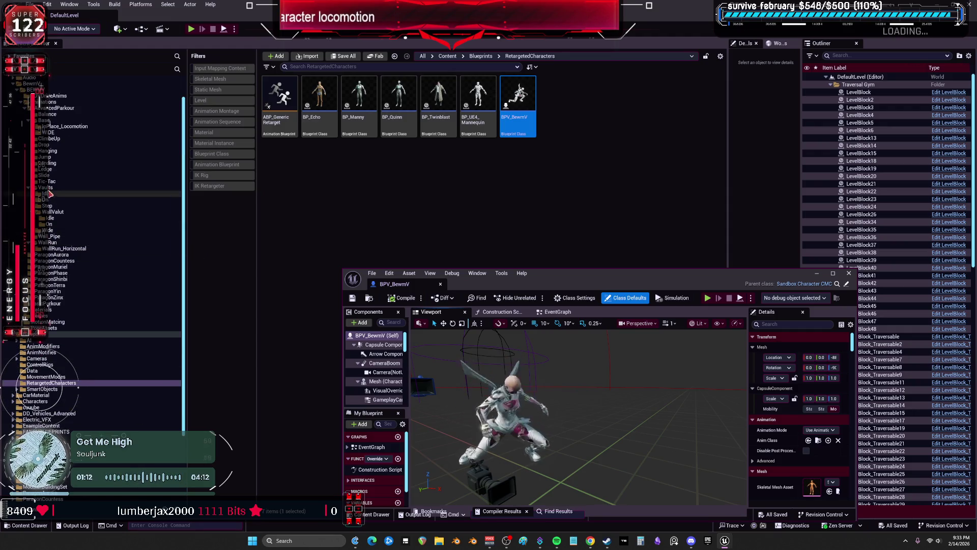
click(23, 108)
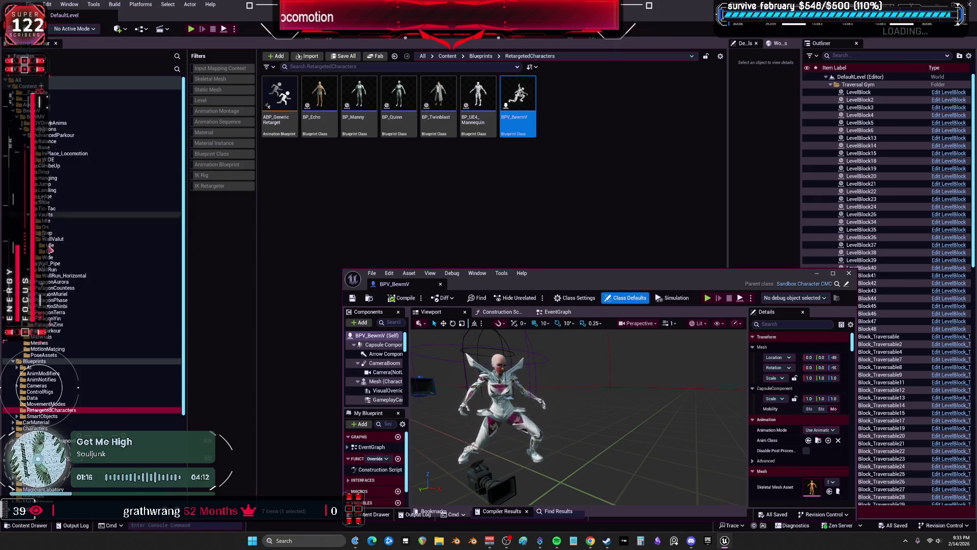
Step: Select Yin_AnimBlueprint in the ParagonYin folder, then return to the BPV_BewmV editor
click(51, 319)
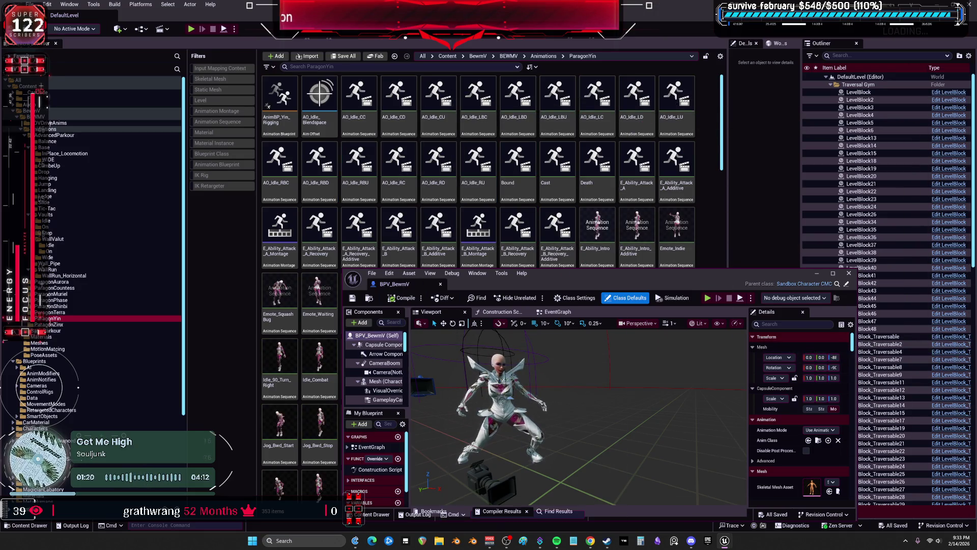
click(670, 254)
scroll(610, 260, down, 5)
scroll(590, 280, down, 10)
click(479, 318)
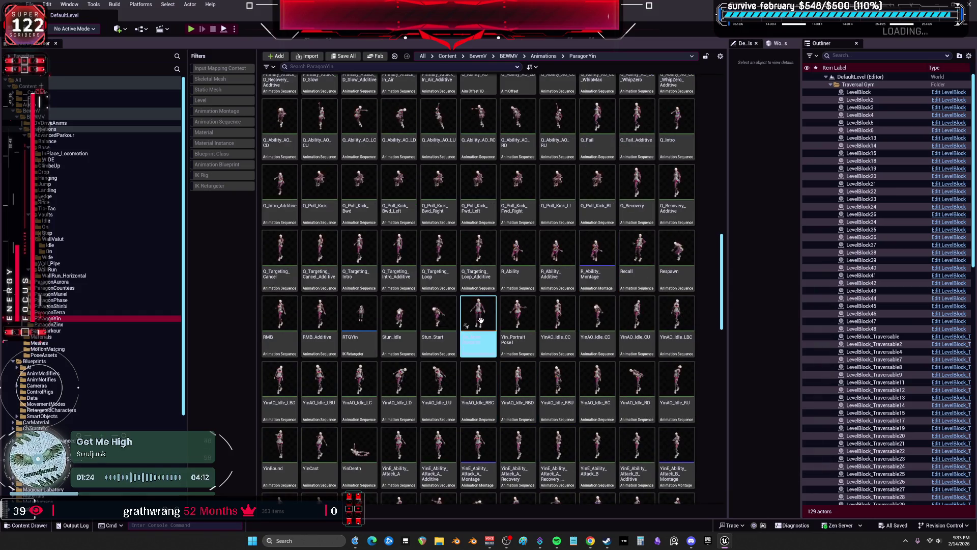
key(alt+Tab)
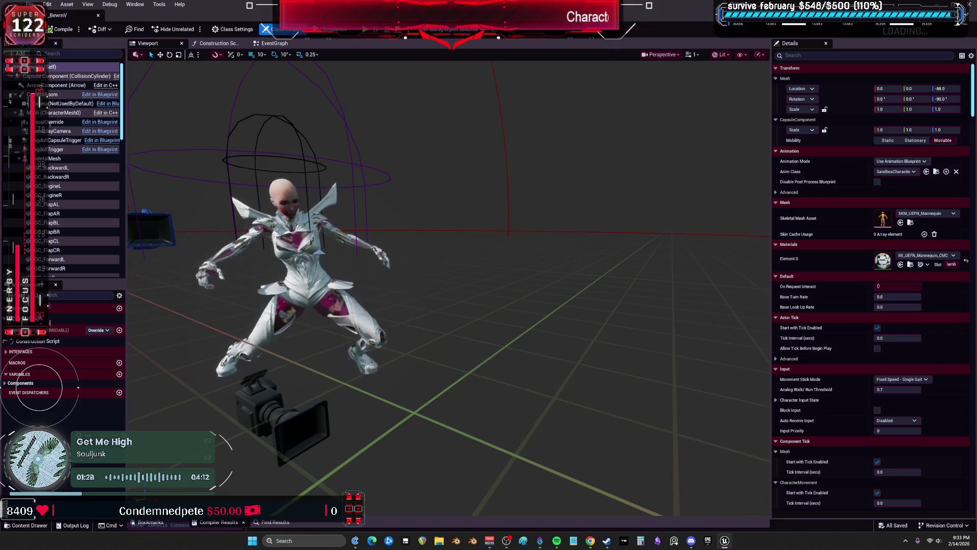
Step: Set SkeletalMesh to Use Animation Blueprint with Anim Class Yin_AnimBlueprint, then compile
click(51, 158)
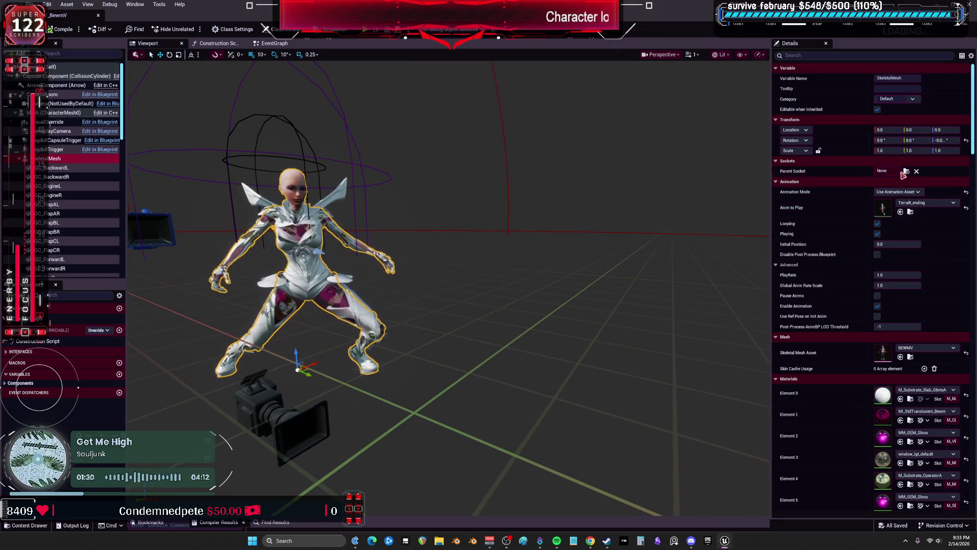
click(953, 203)
click(898, 192)
click(911, 214)
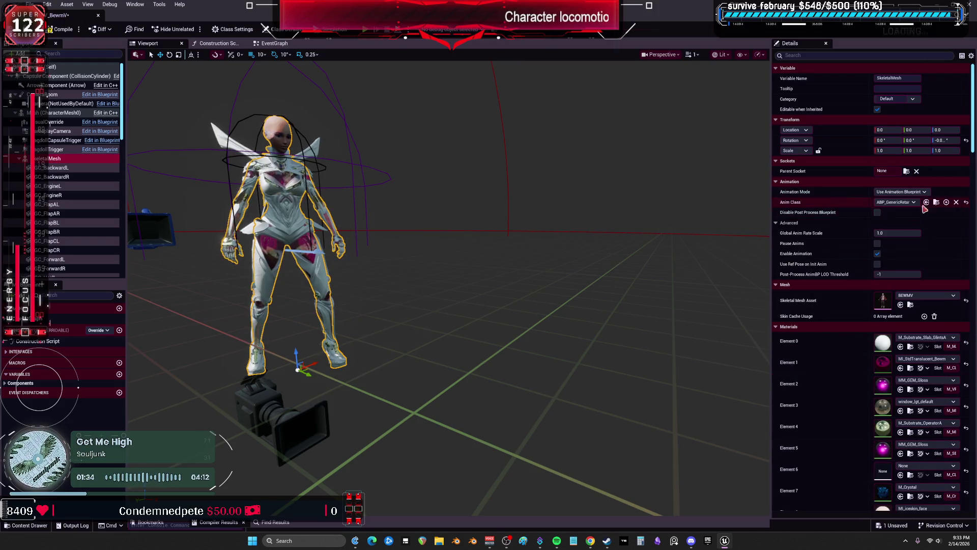
drag(719, 254, 641, 238)
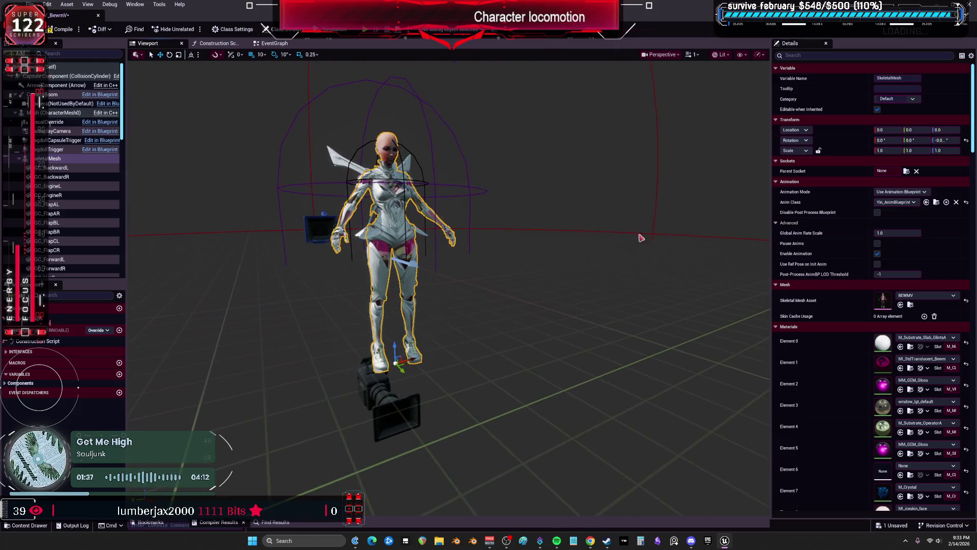
click(61, 33)
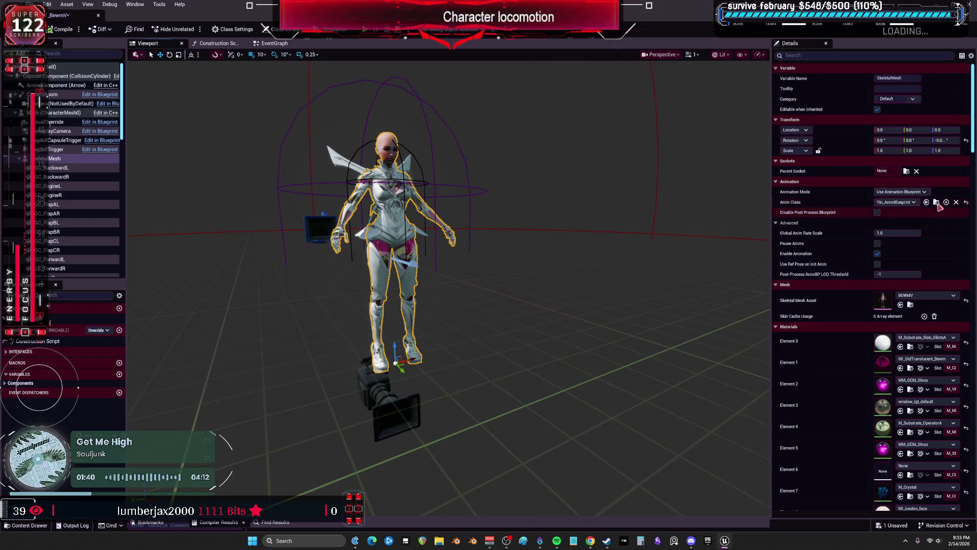
key(super+Down)
drag(521, 346, 508, 407)
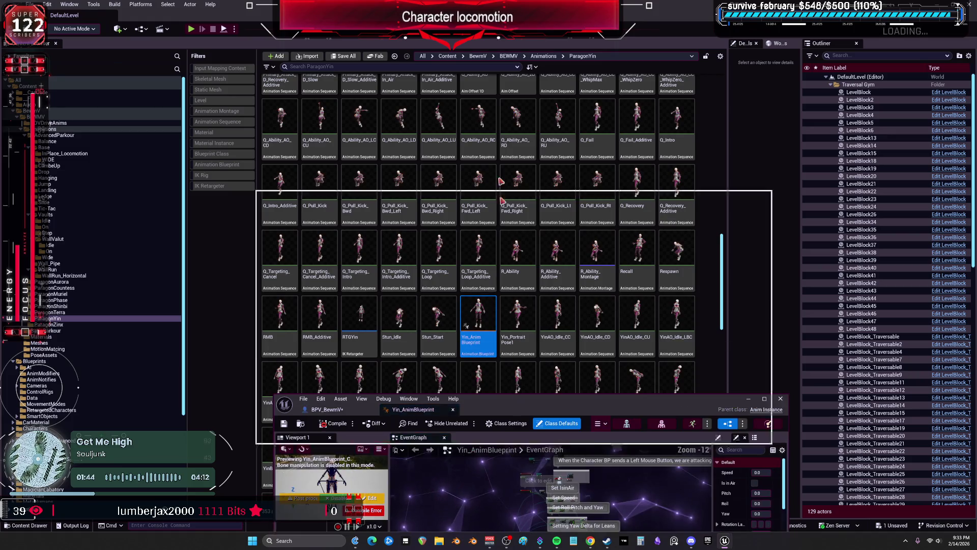
Step: Delete the erroring AnimBP_Yin_Rigging node in Yin_AnimBlueprint's AnimGraph, keep Component To Local, compile and close
double_click(522, 404)
click(323, 439)
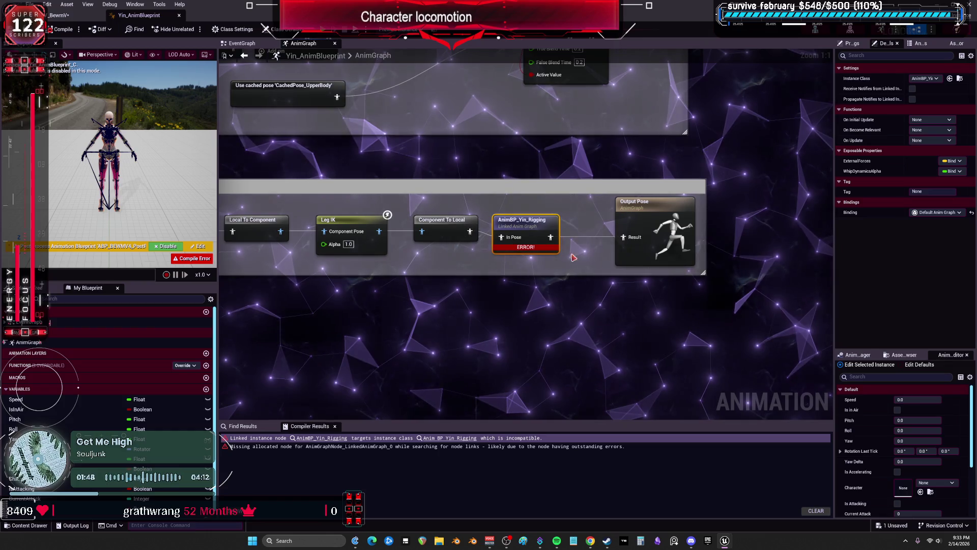
ctrl+click(458, 227)
key(Delete)
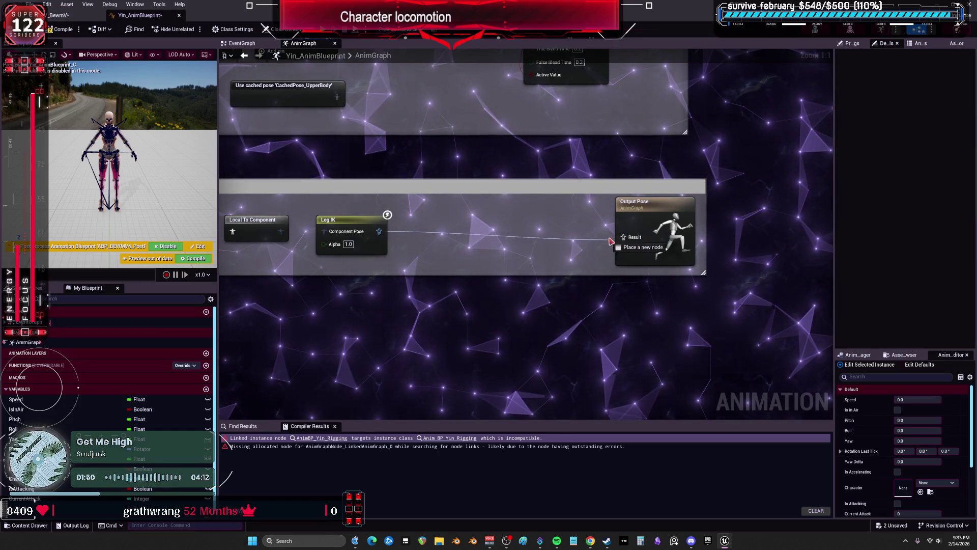
key(ctrl+z)
key(F7)
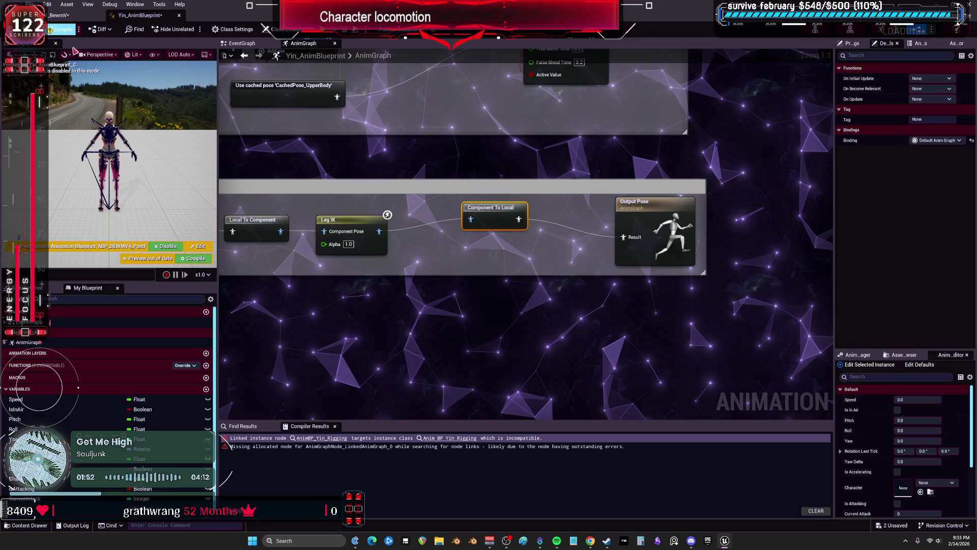
click(179, 16)
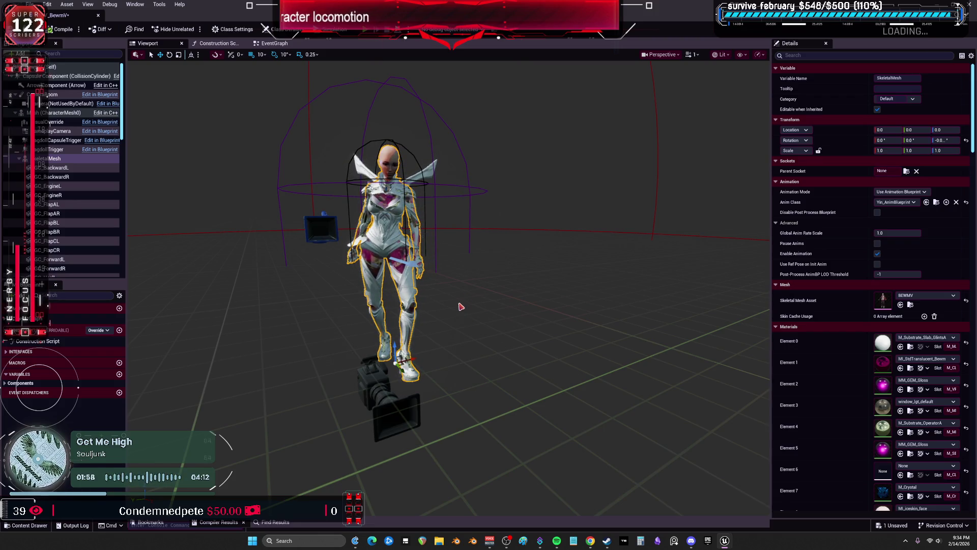
Step: Play in editor, run BewmV past the orange blocks to the logo pad, then stop
key(alt+p)
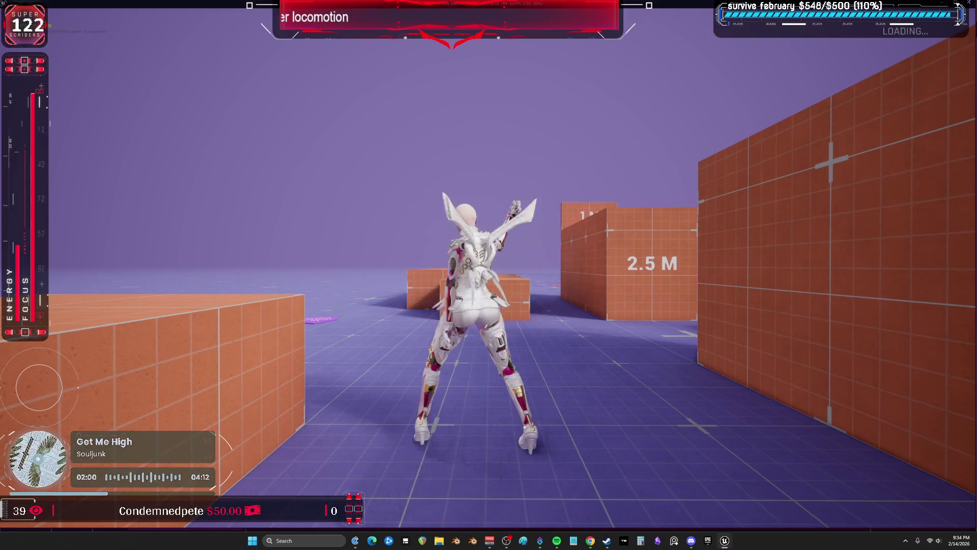
key(w)
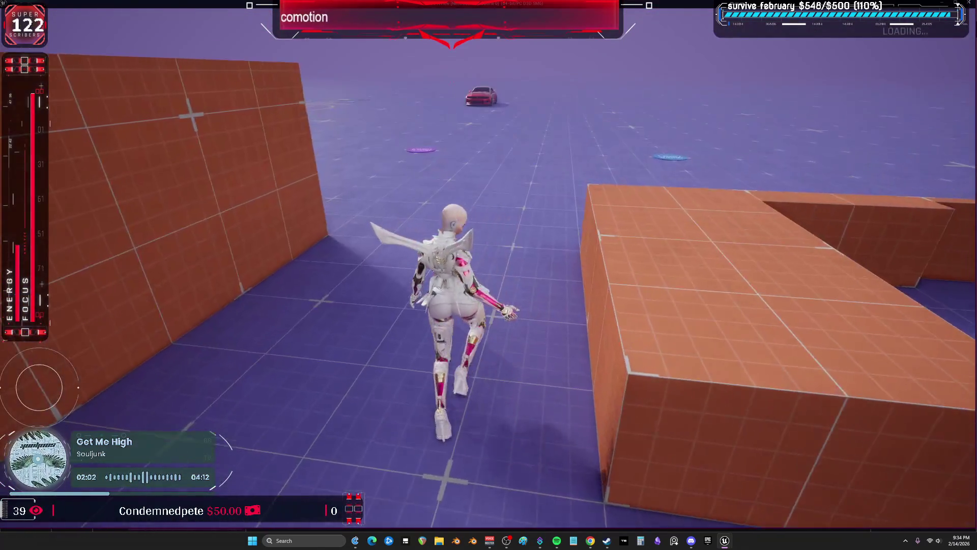
key(w)
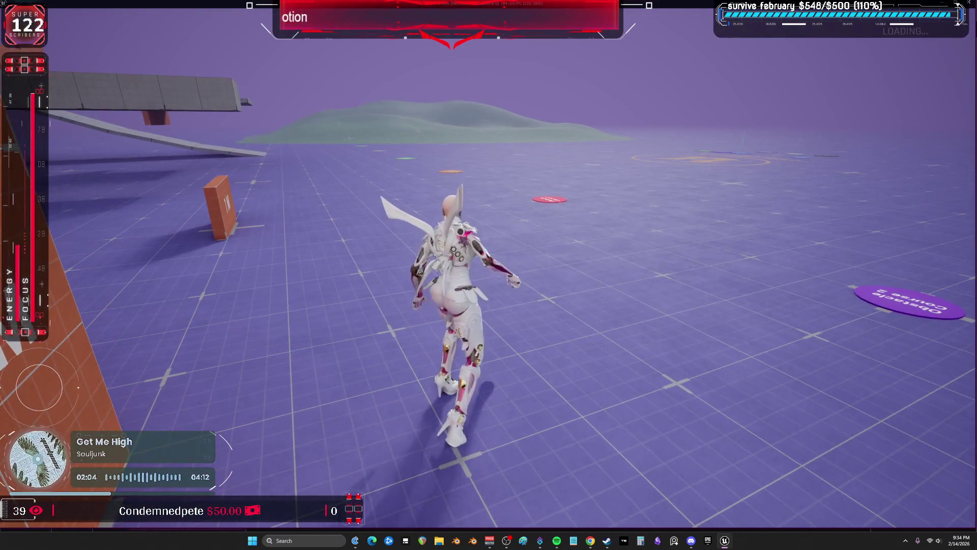
key(w)
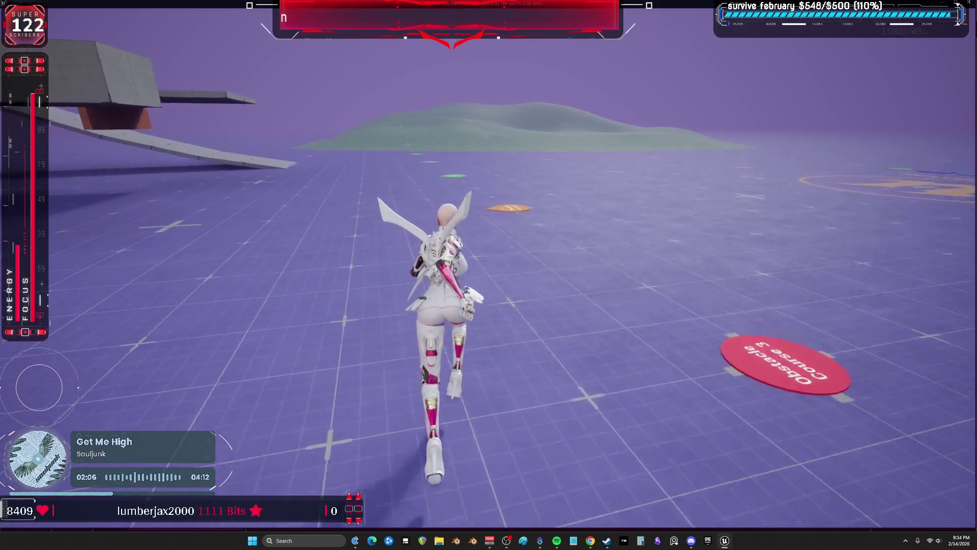
key(w)
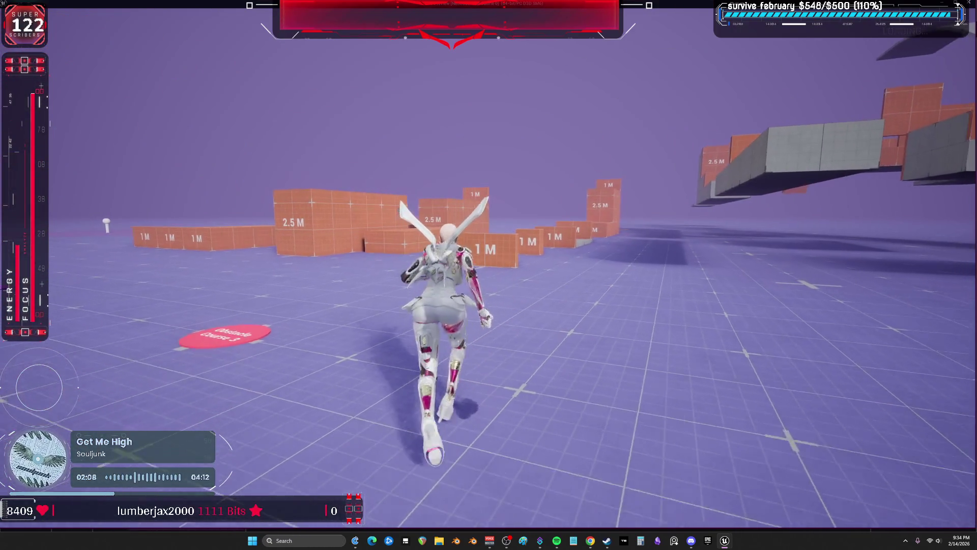
key(w)
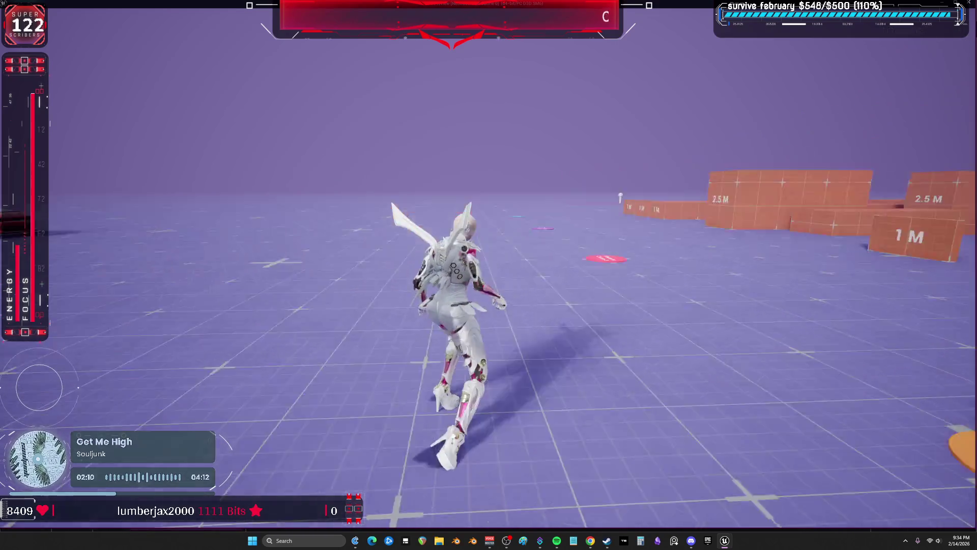
key(w)
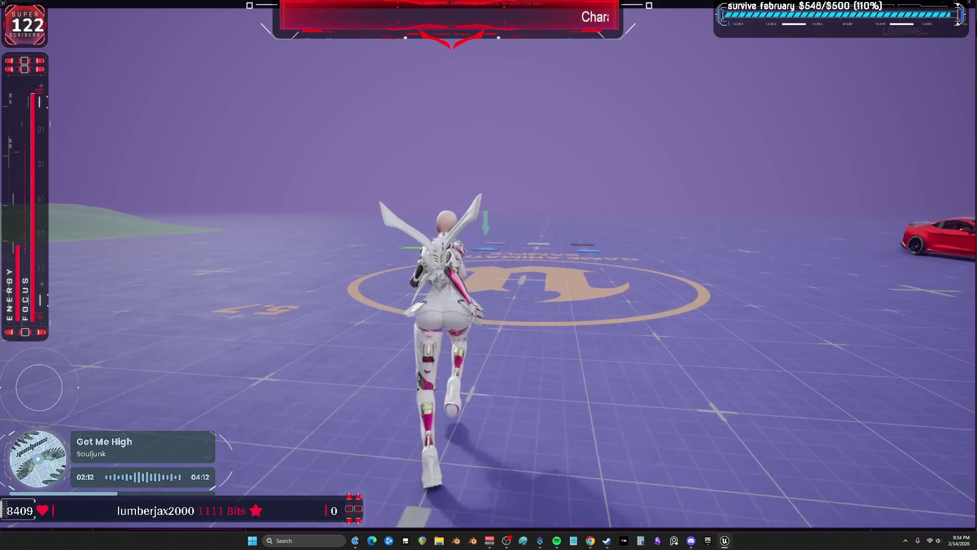
key(w)
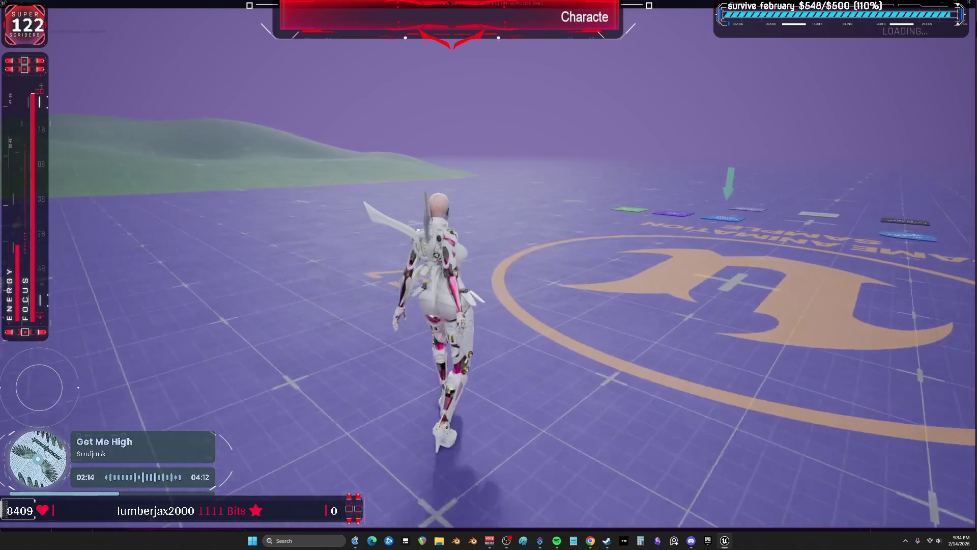
key(Escape)
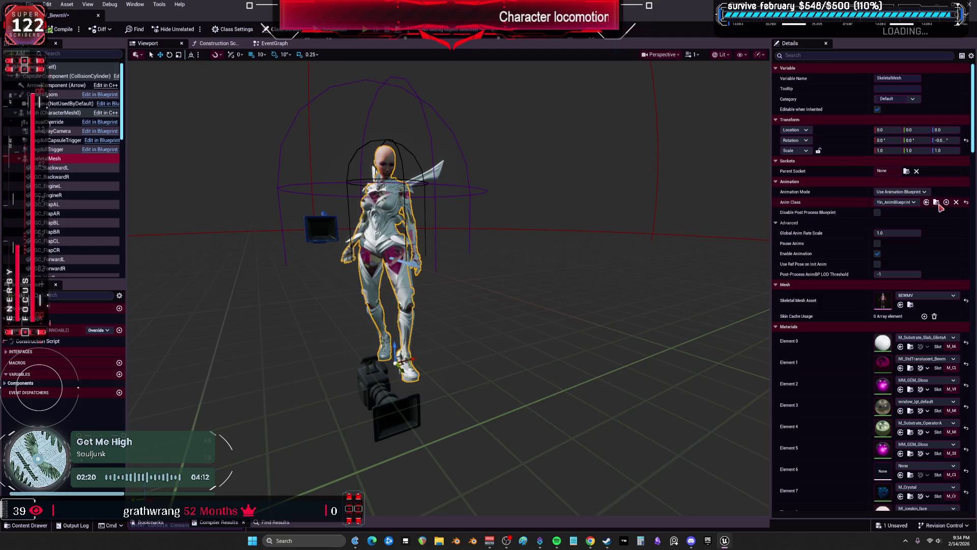
Step: Open Yin_AnimBlueprint's AnimGraph and select its AO_Idle_Blendspace aim offset node
drag(448, 6, 417, 376)
click(479, 326)
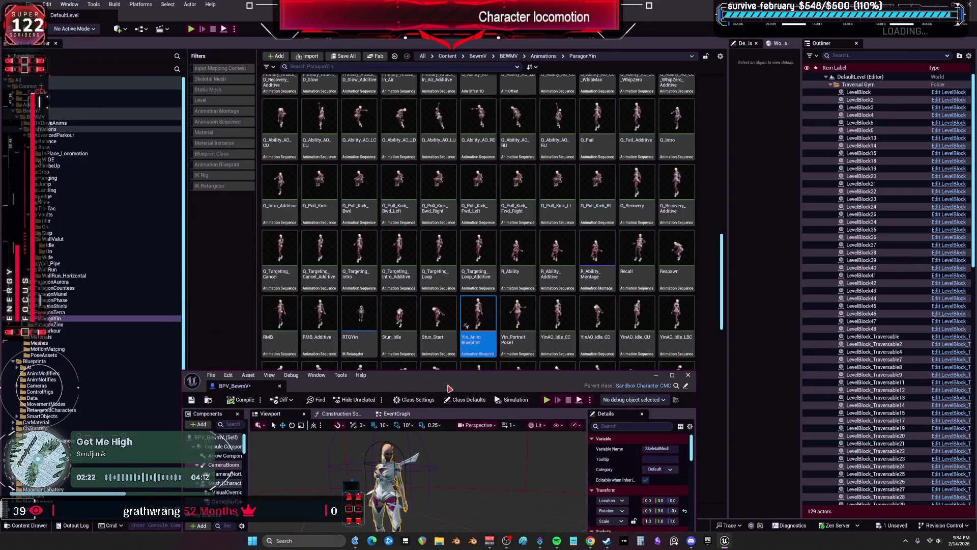
double_click(478, 331)
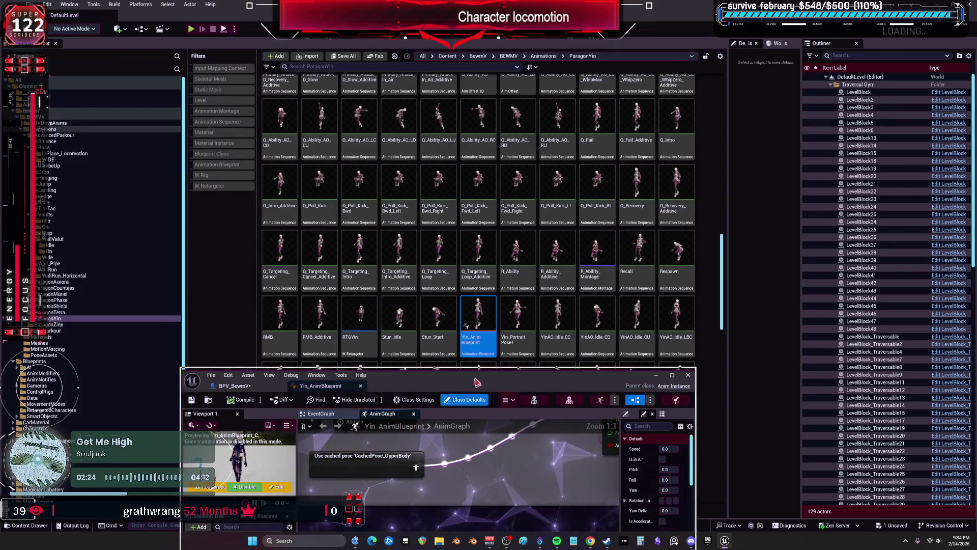
scroll(475, 195, up, 4)
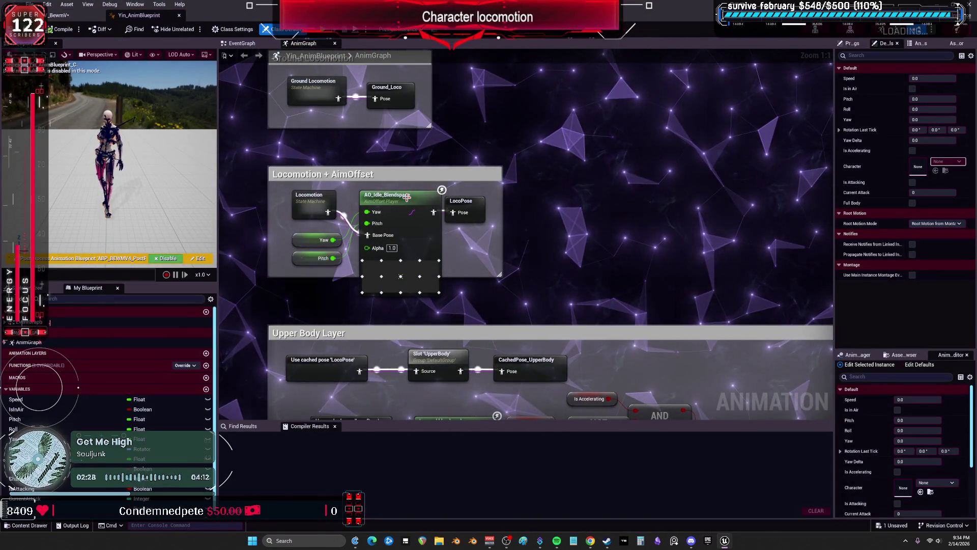
click(407, 193)
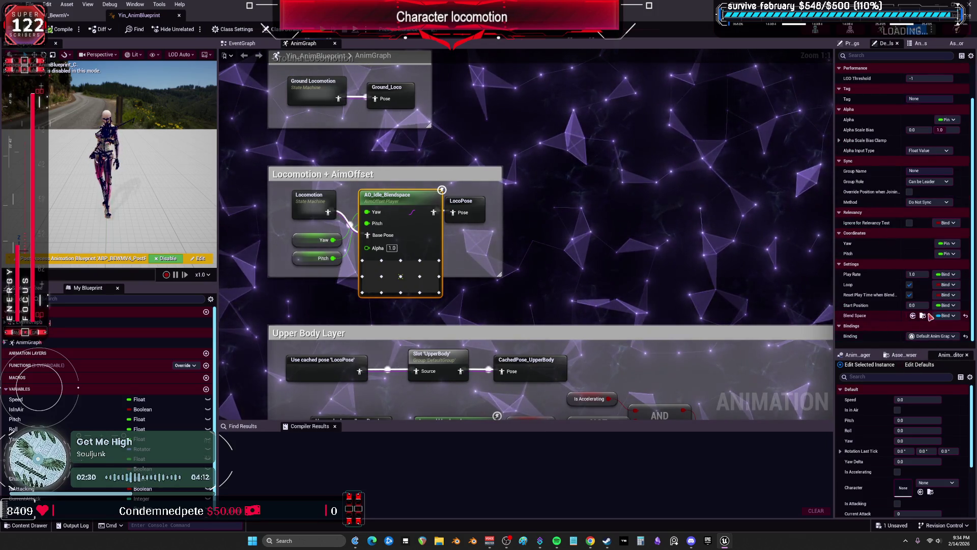
key(super+Down)
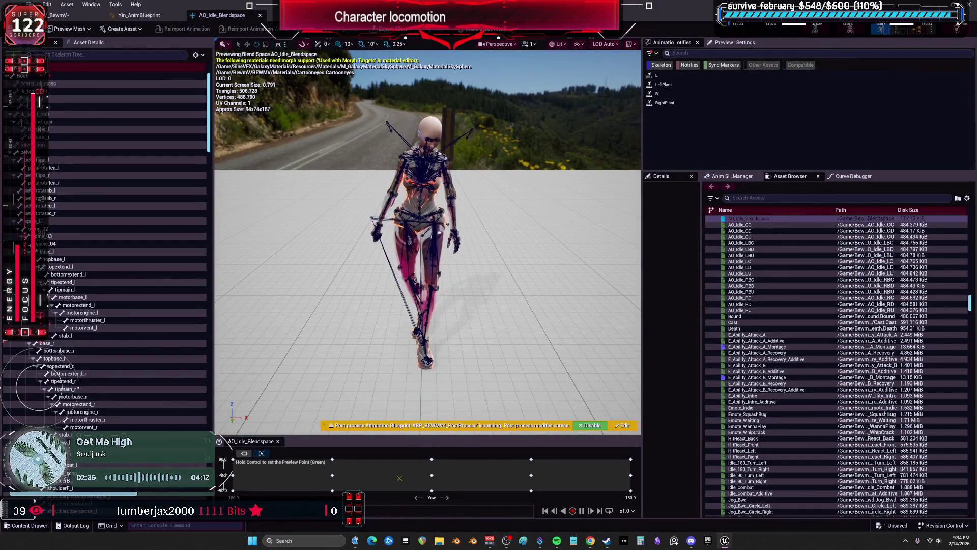
Step: Enlarge the AO_Idle_Blendspace grid to preview its yaw/pitch poses, then go back to the Yin_AnimBlueprint AnimGraph
drag(421, 436, 421, 308)
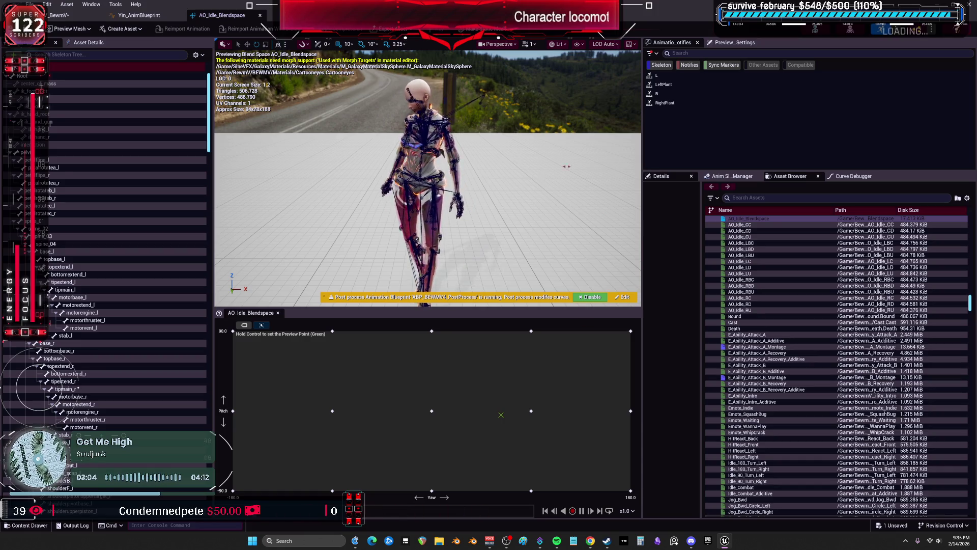
click(131, 17)
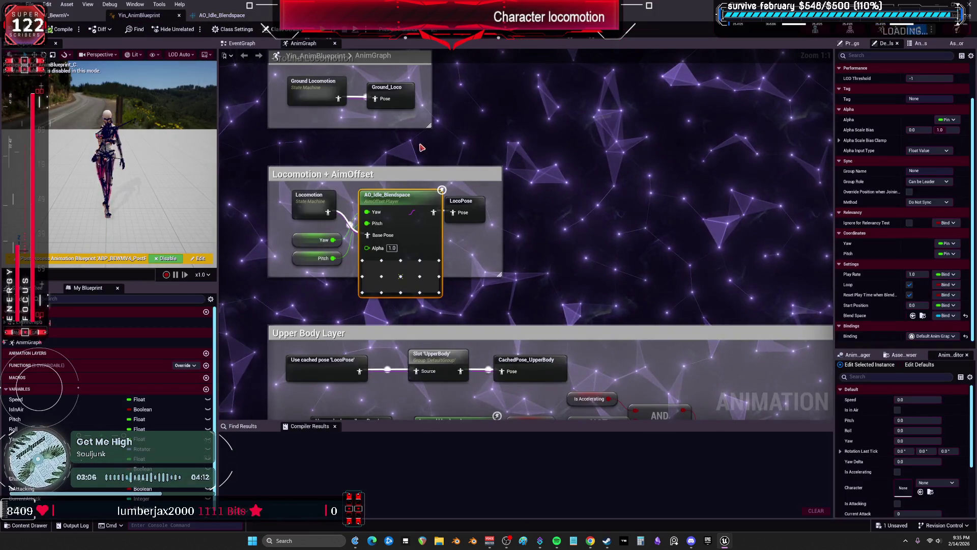
Step: Look over the Idle, JogStart, Run and JogStop states and transitions of Ground Locomotion, then return to BPV_BewmV
double_click(402, 165)
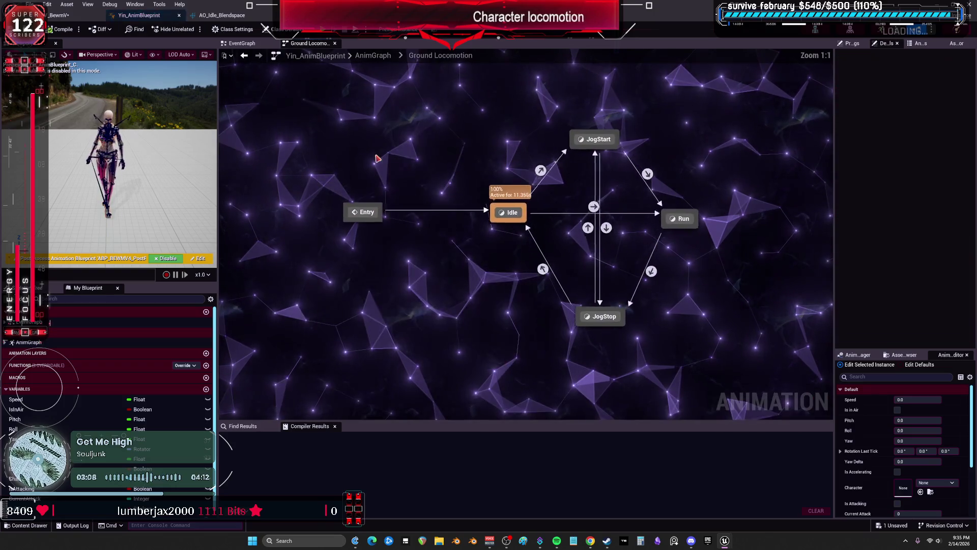
mouse_move(544, 178)
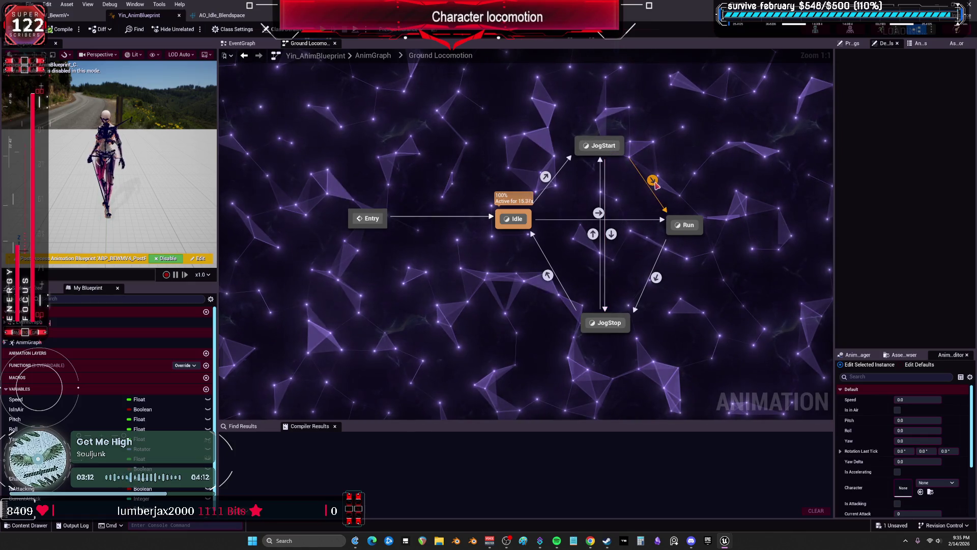
click(60, 16)
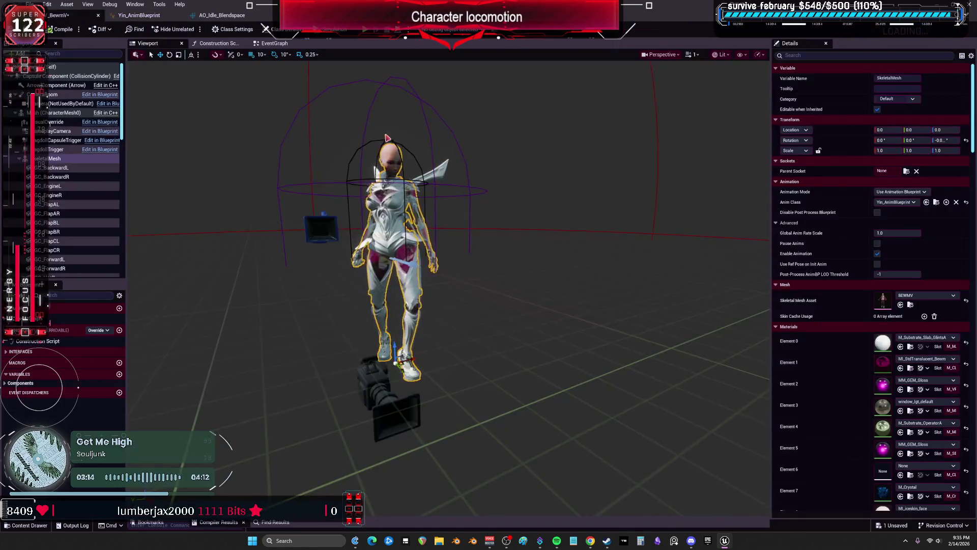
Step: Confirm the SkeletalMesh Anim Class is Yin_AnimBlueprint and compile BPV_BewmV
scroll(101, 151, down, 10)
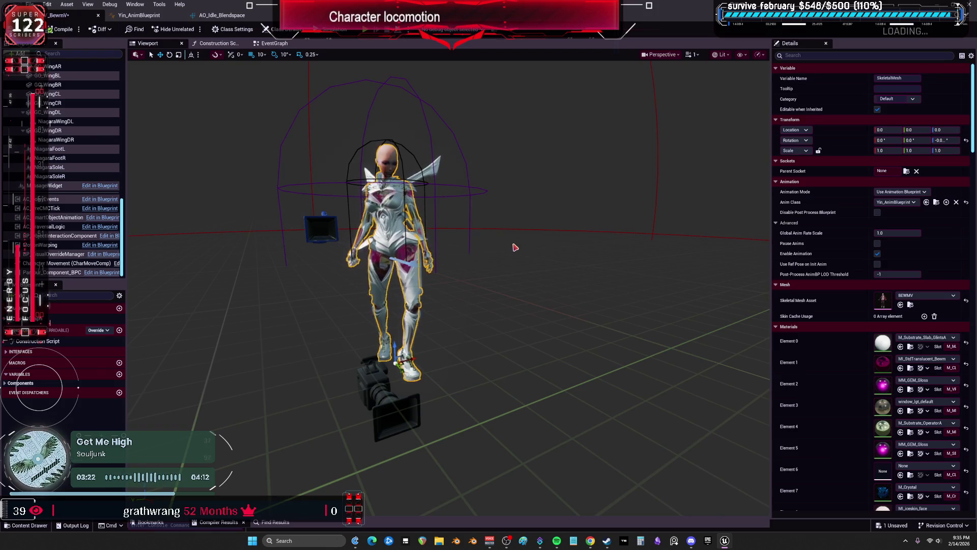
scroll(511, 244, up, 5)
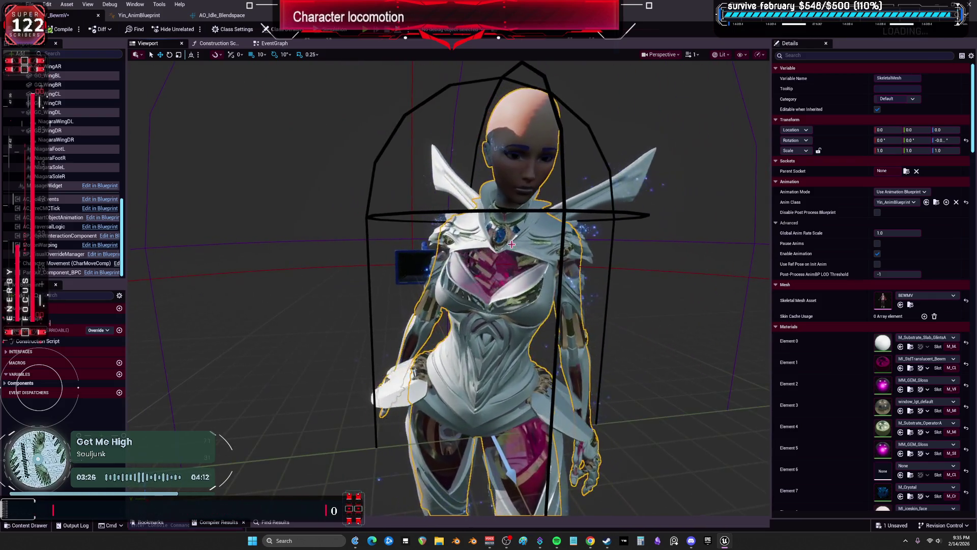
scroll(511, 244, down, 2)
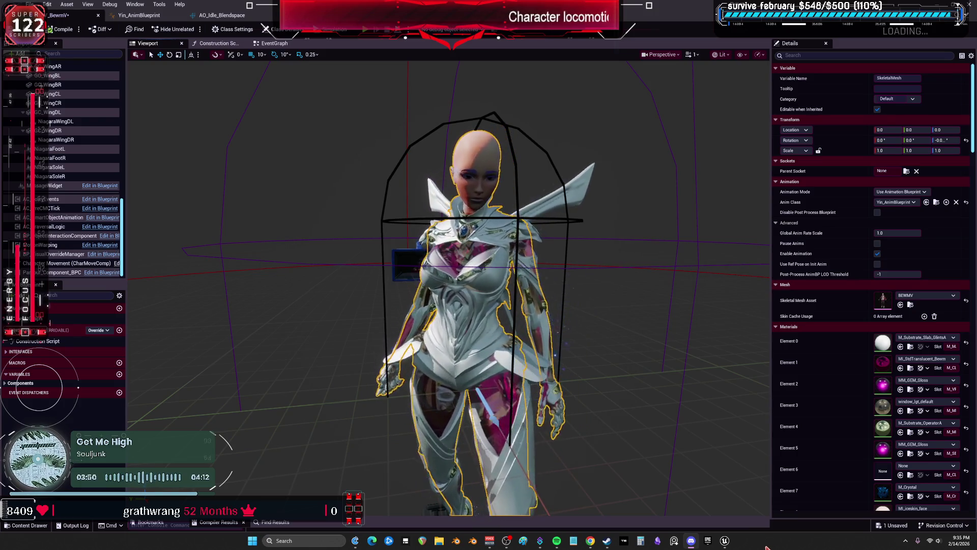
mouse_move(589, 546)
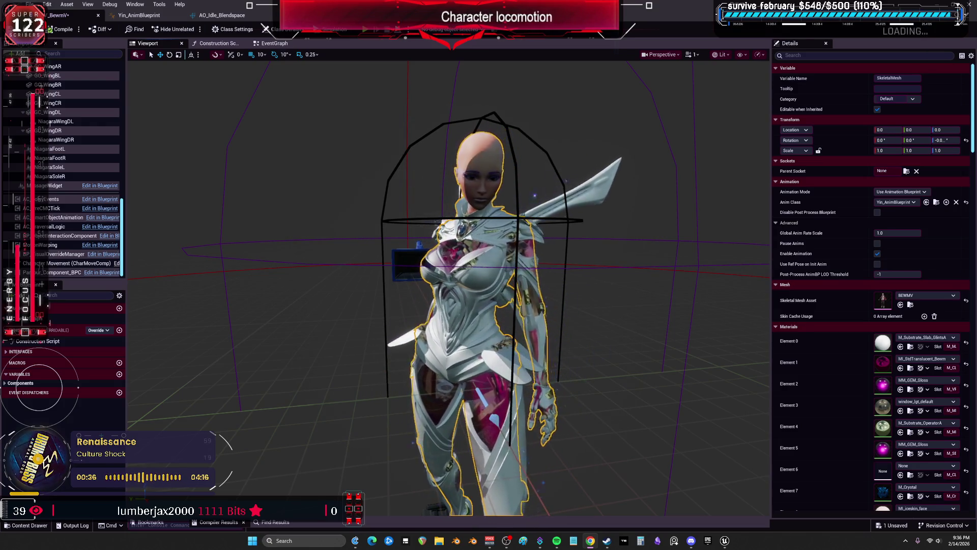
key(F7)
Step: Open BewmV's parent blueprints, SandboxCharacter_CMC and then BP_DCAdv_ThirdPChar
double_click(263, 15)
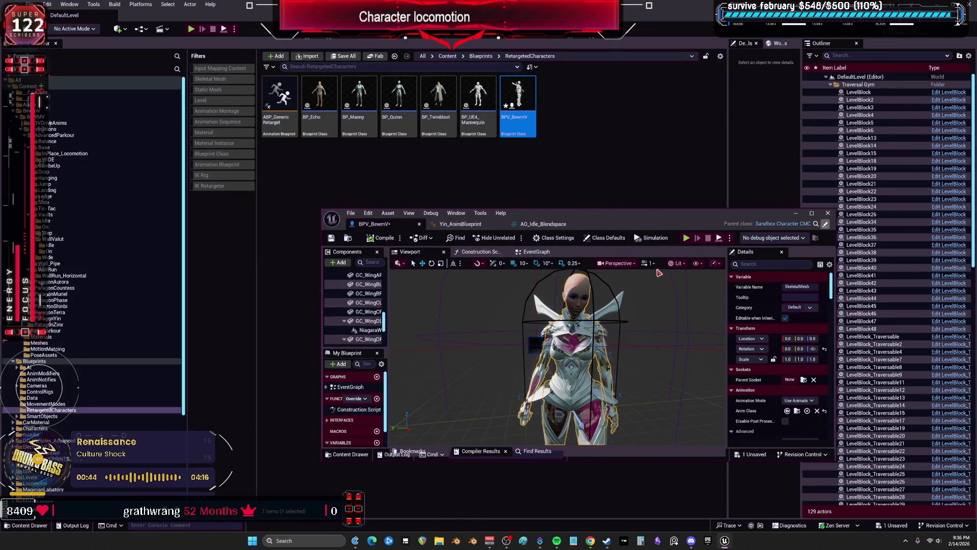
click(782, 224)
click(825, 224)
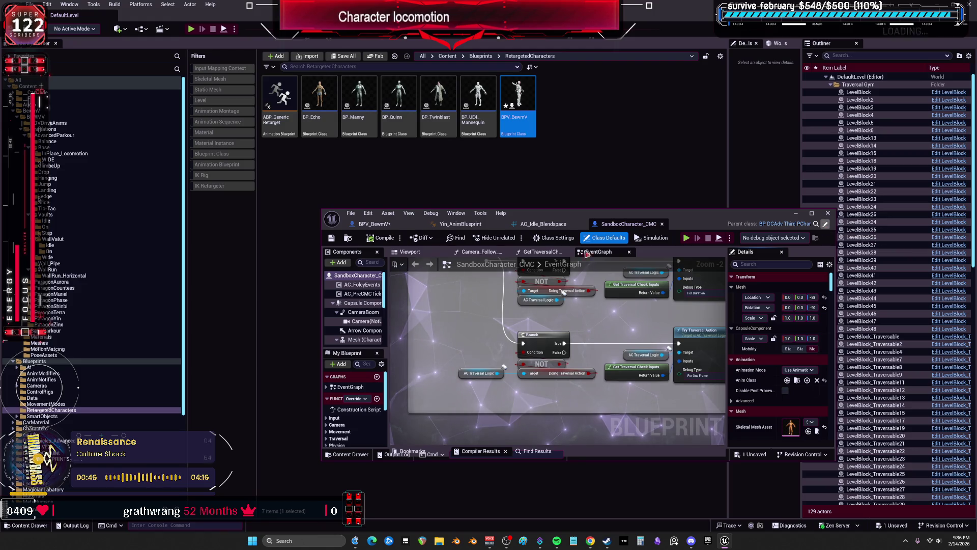
Step: Locate BP_DCAdv_ThirdPChar in the Passenger folder of the Content Browser, then bring up the Epic Games Launcher
click(606, 237)
key(ctrl+b)
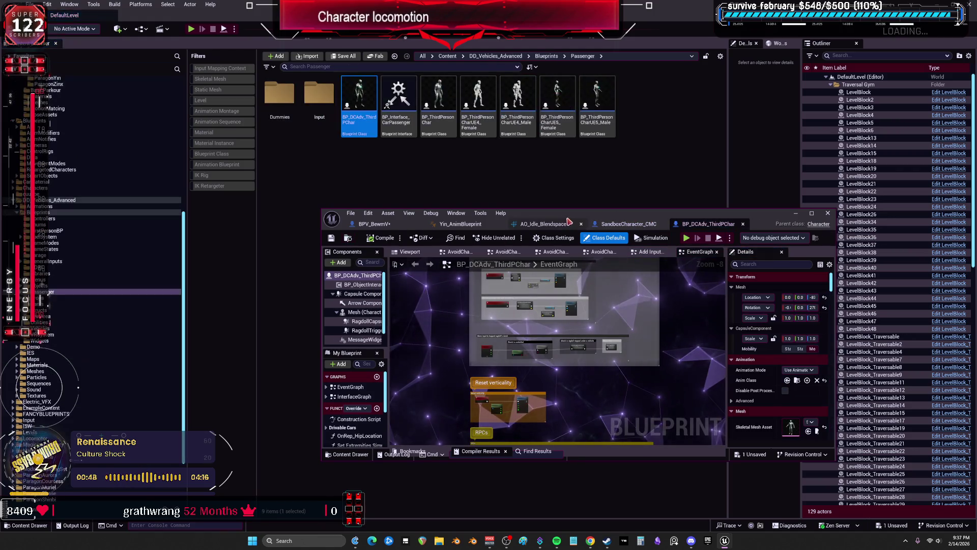
click(446, 239)
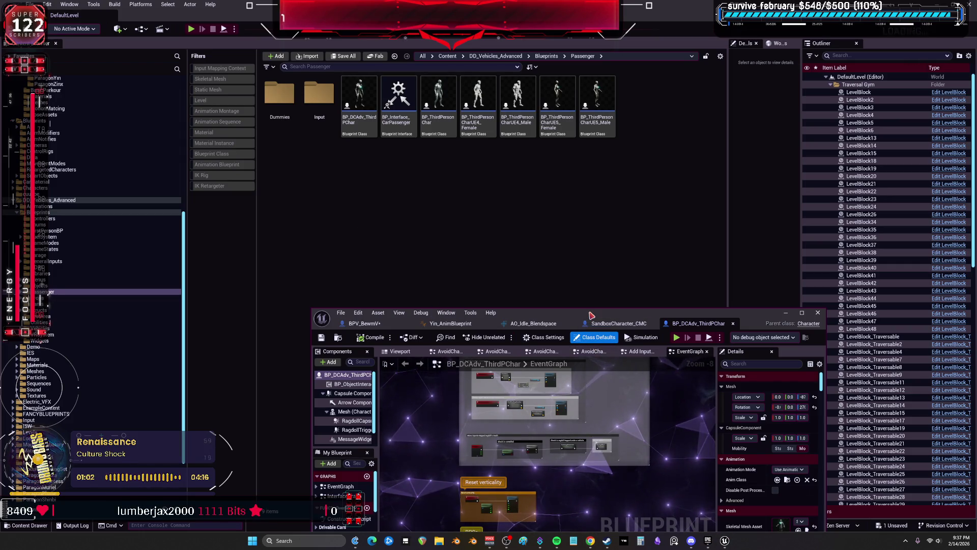
click(708, 541)
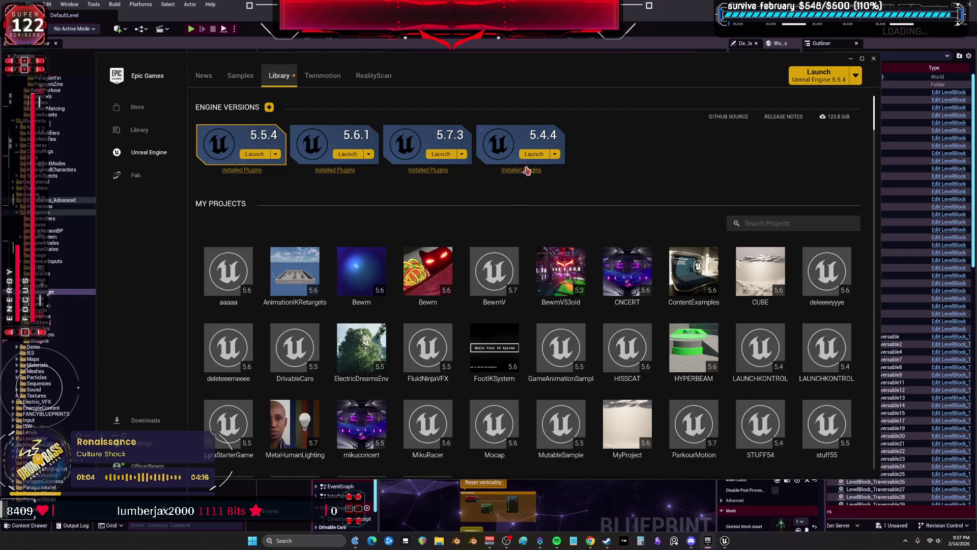
Step: Scroll through My Projects and check that VPreretarget targets Unreal Engine 5.7
scroll(560, 418, down, 2)
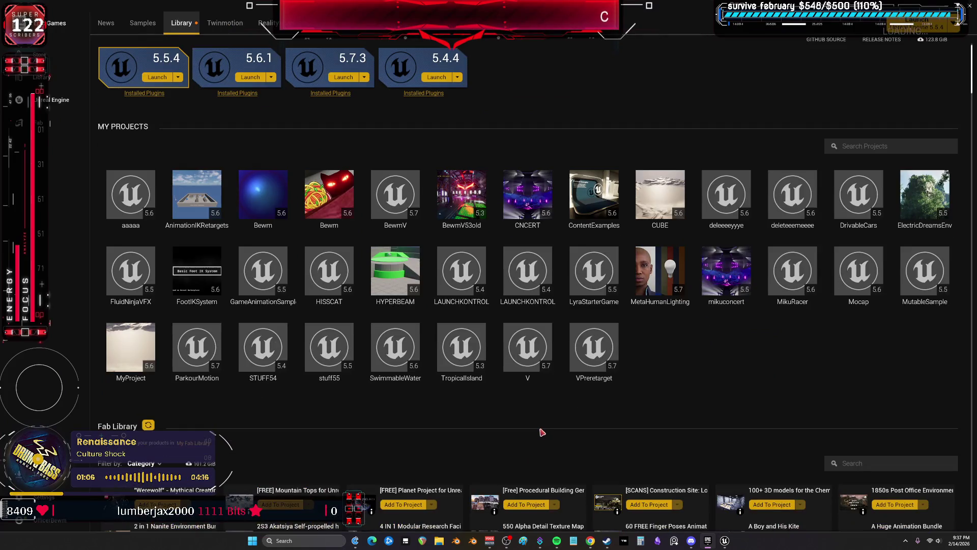
mouse_move(605, 362)
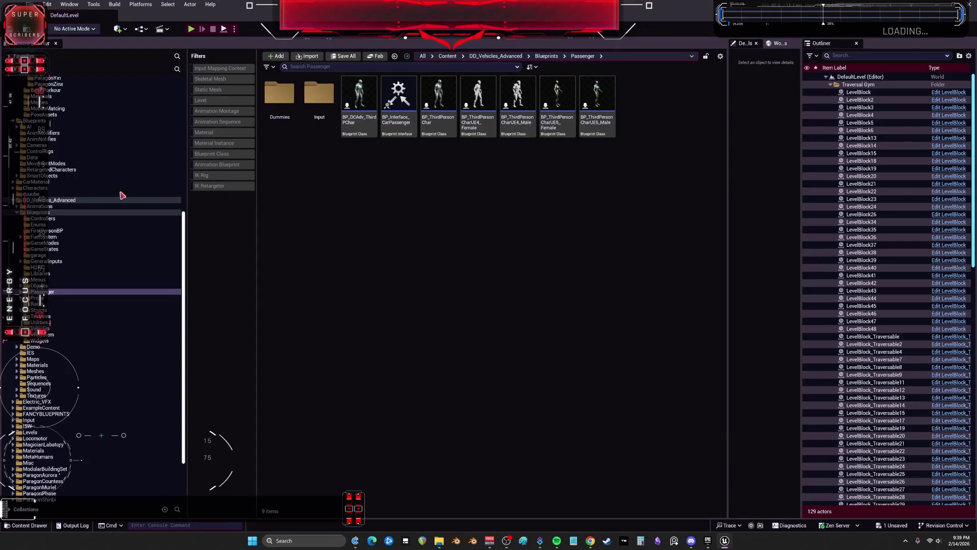
Step: Go from DD_Vehicles_Advanced to the Content/BewmV folder, listing its TESST mesh and material instances
scroll(108, 179, down, 3)
scroll(122, 212, down, 10)
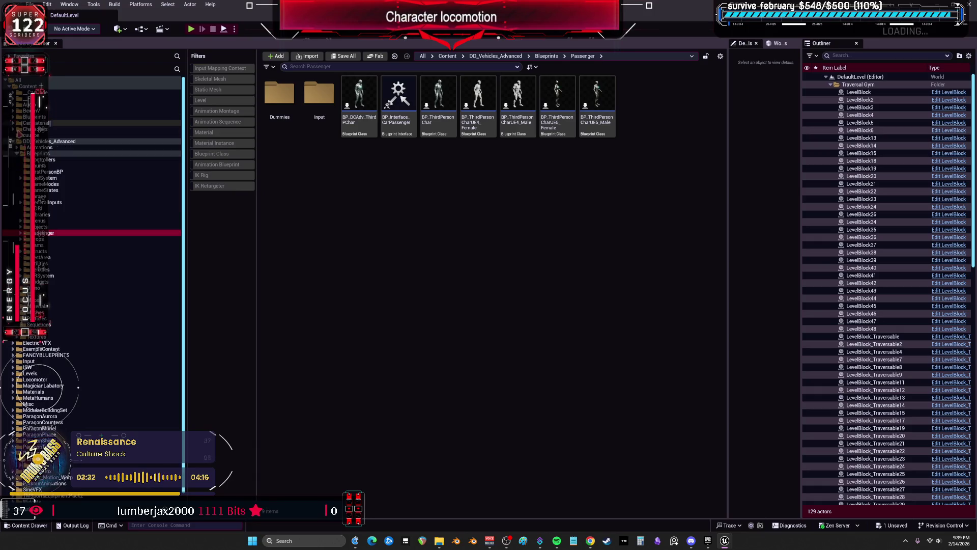
ctrl+click(51, 141)
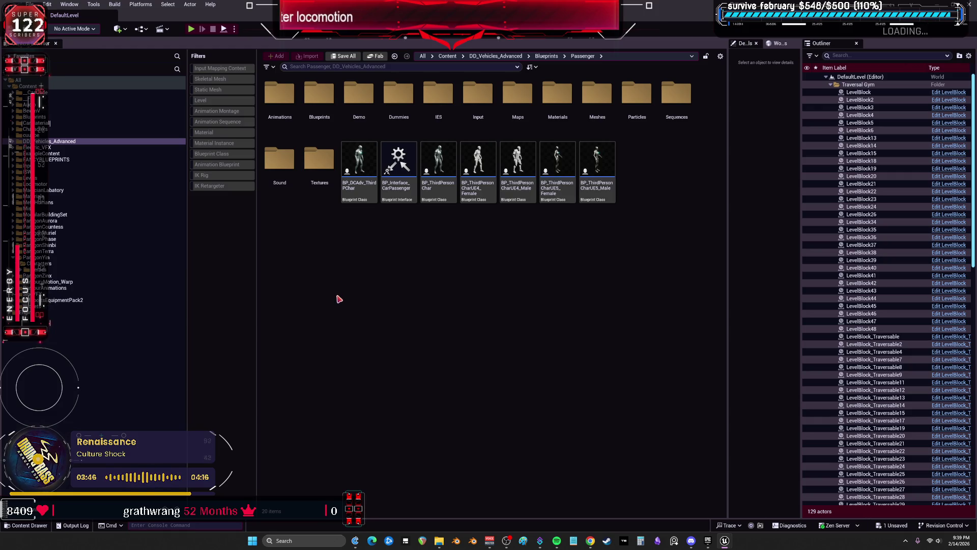
mouse_move(724, 540)
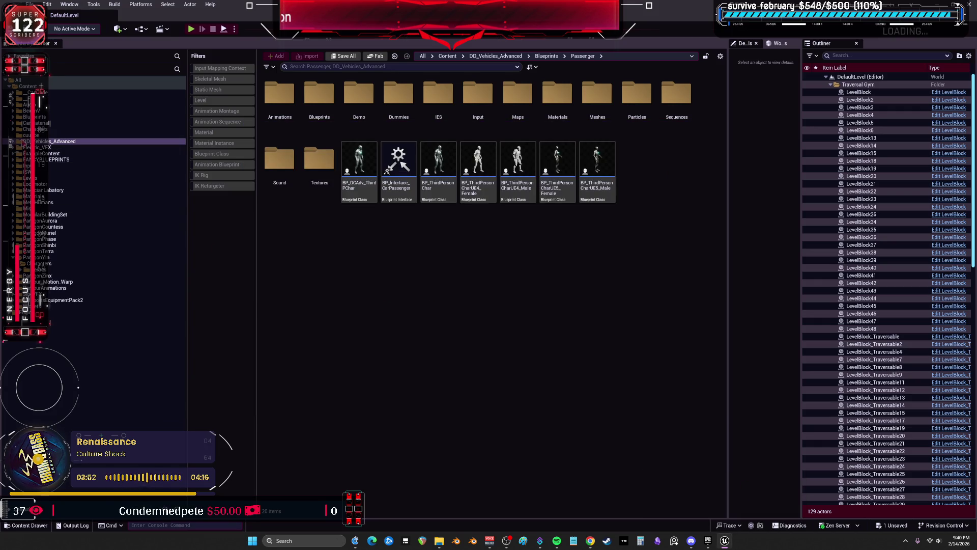
double_click(21, 111)
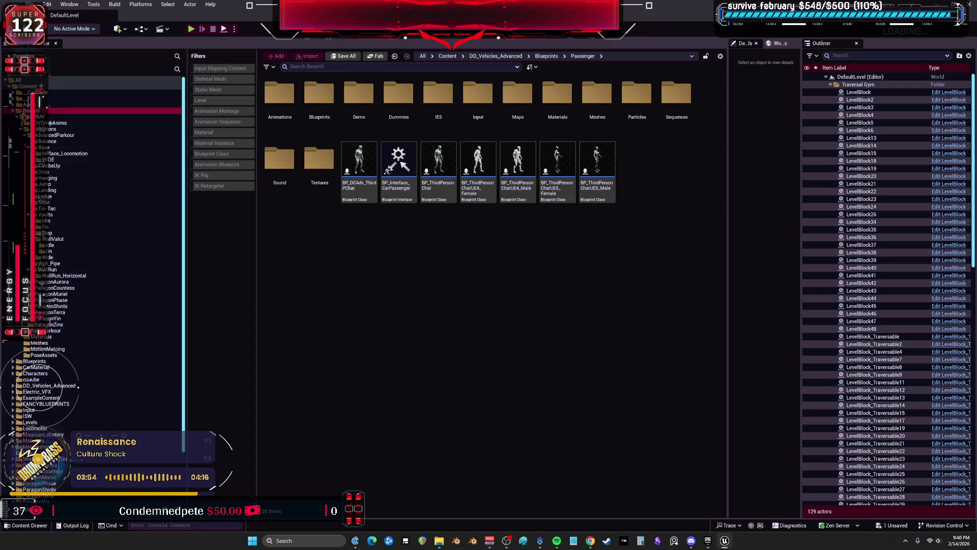
click(13, 111)
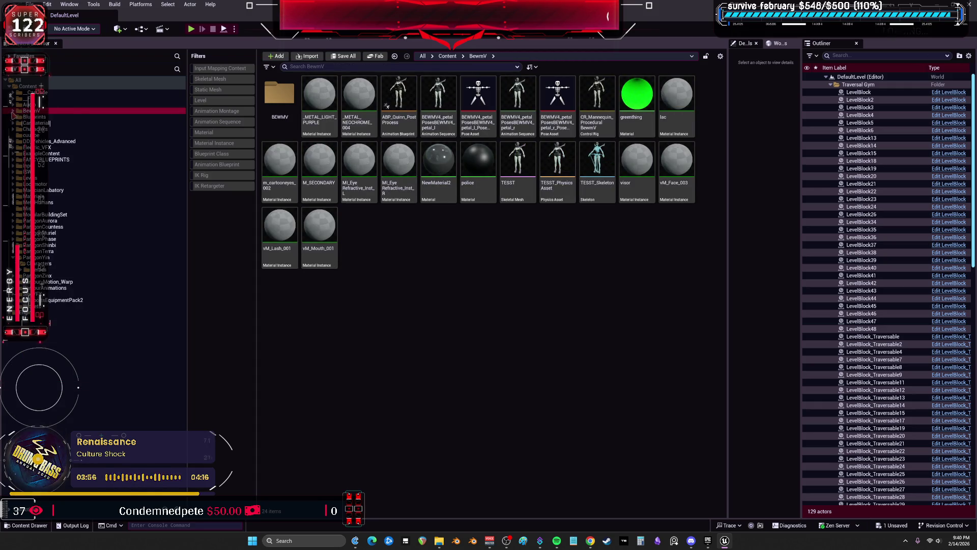
Step: Dismiss the BewmV folder's context menu without changes and switch to Discord
right_click(38, 117)
key(Escape)
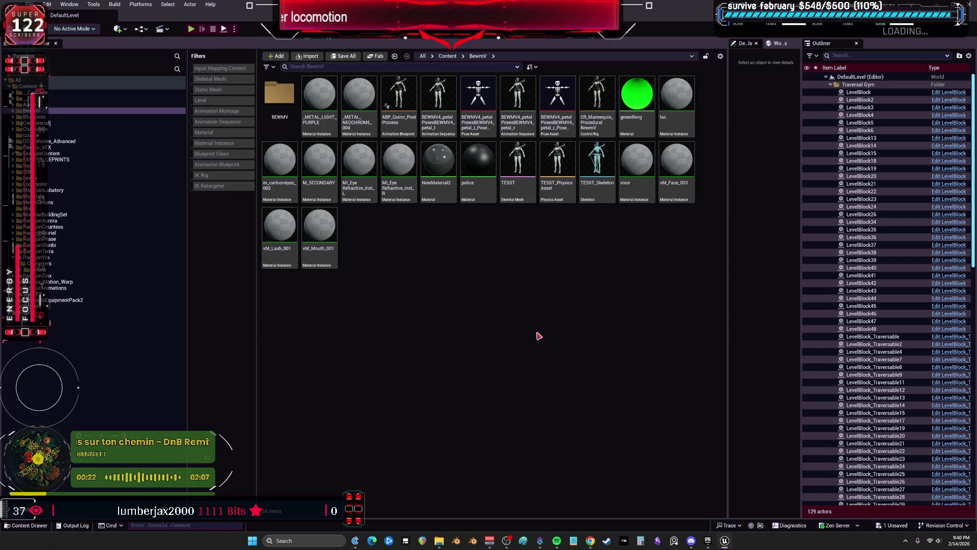
click(691, 541)
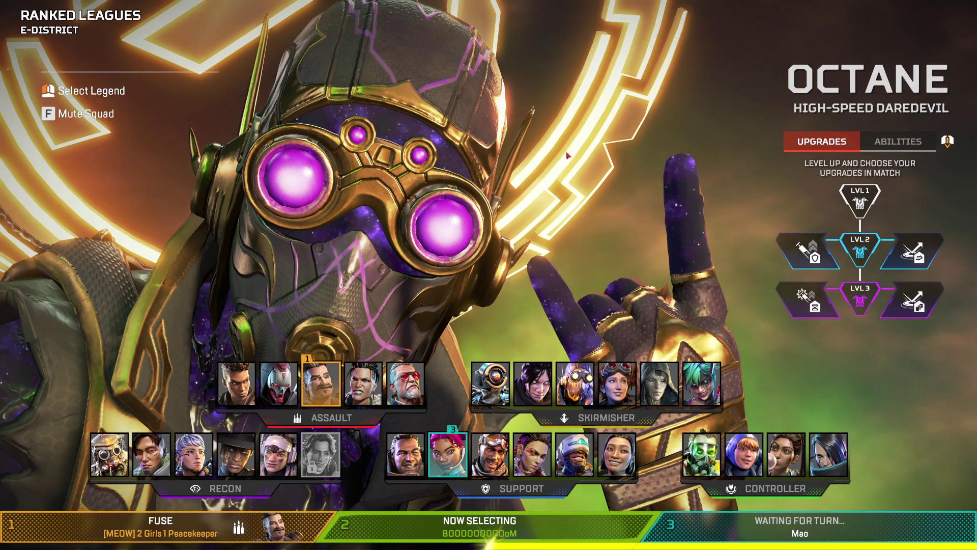
Step: Lock in Octane on the E-District ranked legend select screen
click(568, 155)
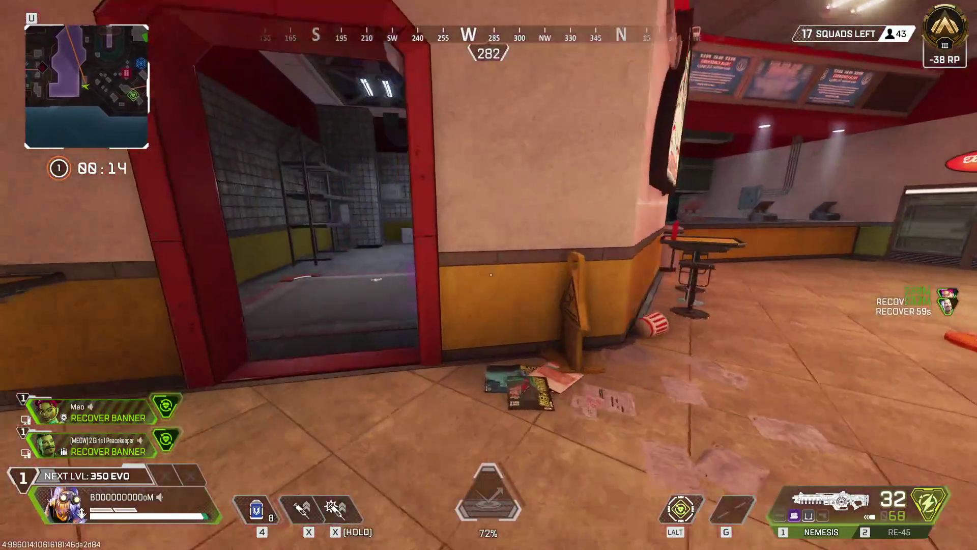
Step: Walk Octane from the restaurant into the shop, swap to the RE-45, and head back outside
key(w)
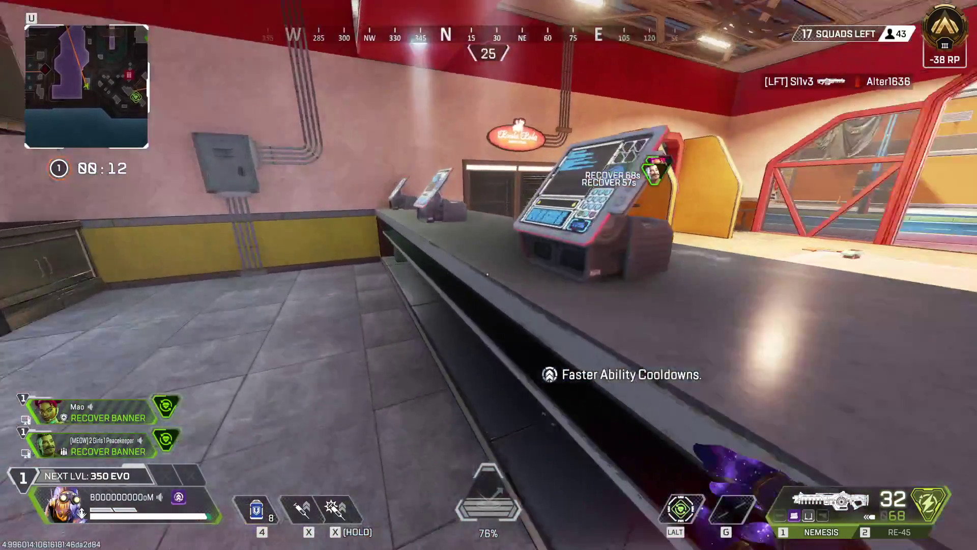
key(w)
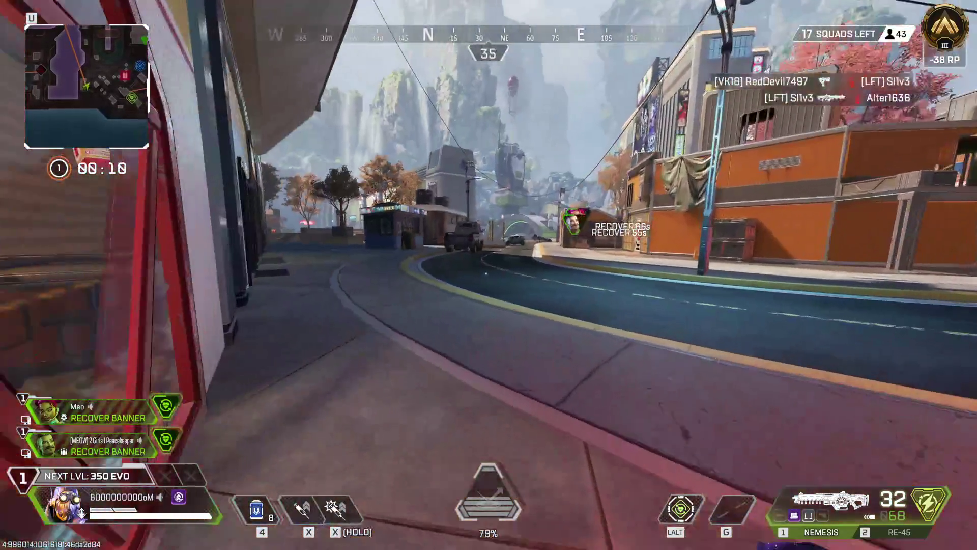
key(w)
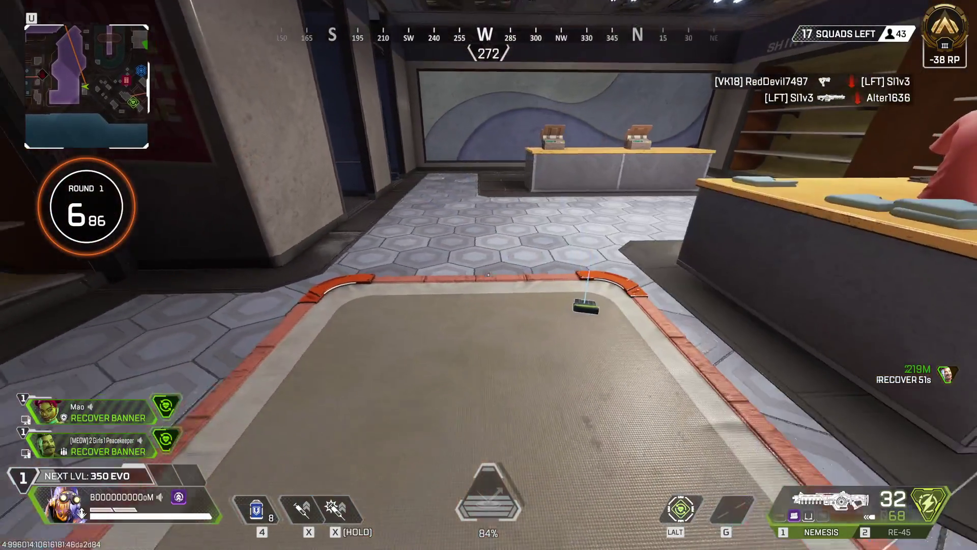
key(2)
key(w)
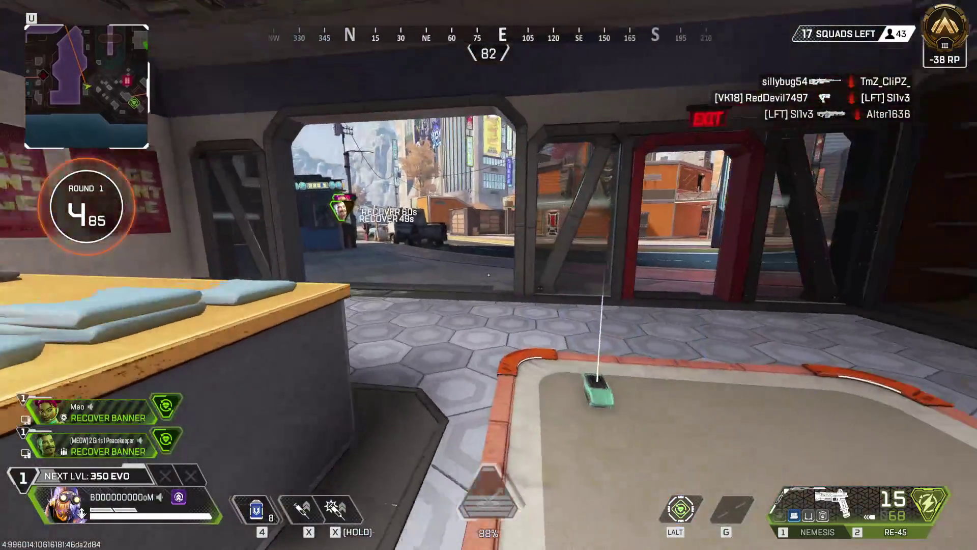